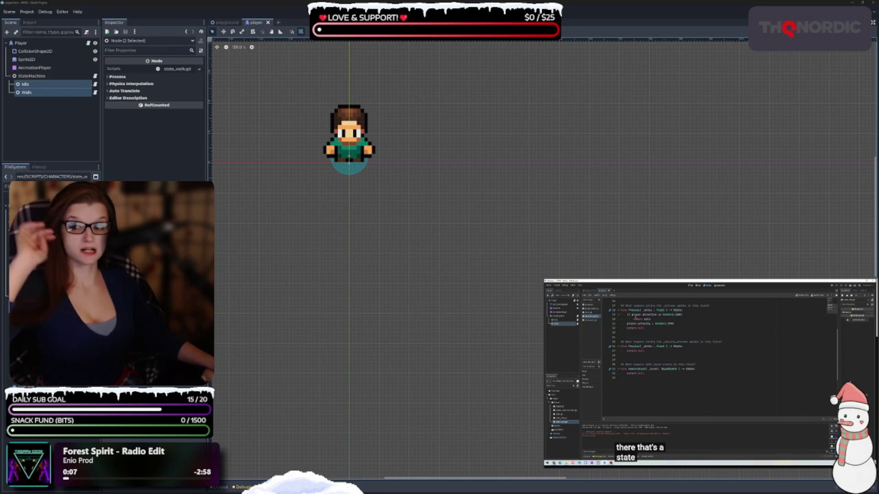
# Deselect the Idle and Walk nodes and bring the GDScript style-guide notes forward.
pyautogui.click(429, 221)
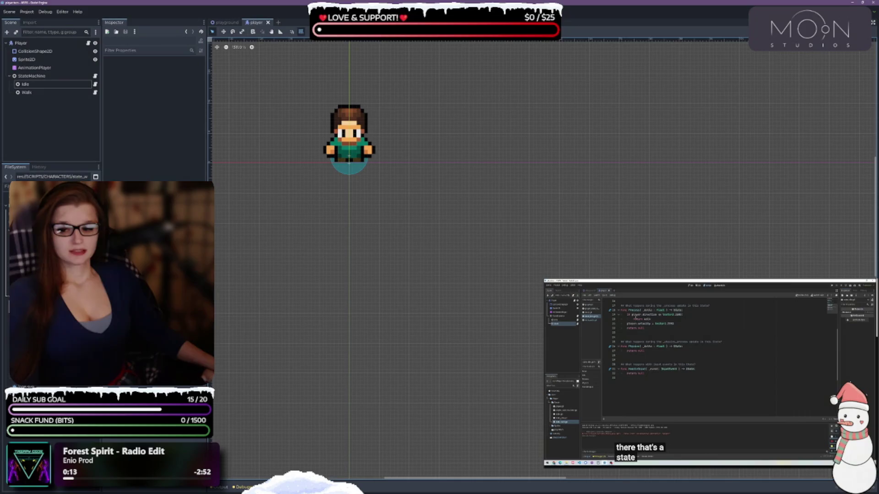
pyautogui.hotkey('alt', 'Tab')
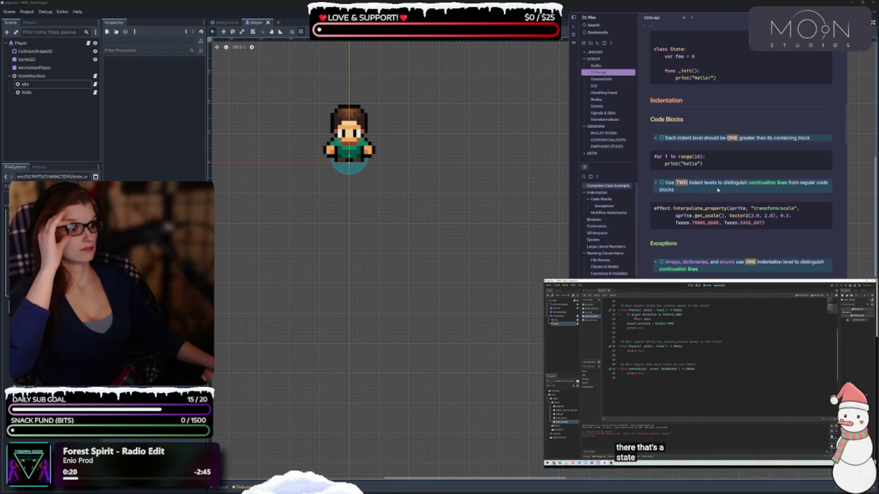
# Collapse the OBSIDIAN folder, enlarge the outline pane and shift the notes window right.
pyautogui.scroll(-1, 607, 192)
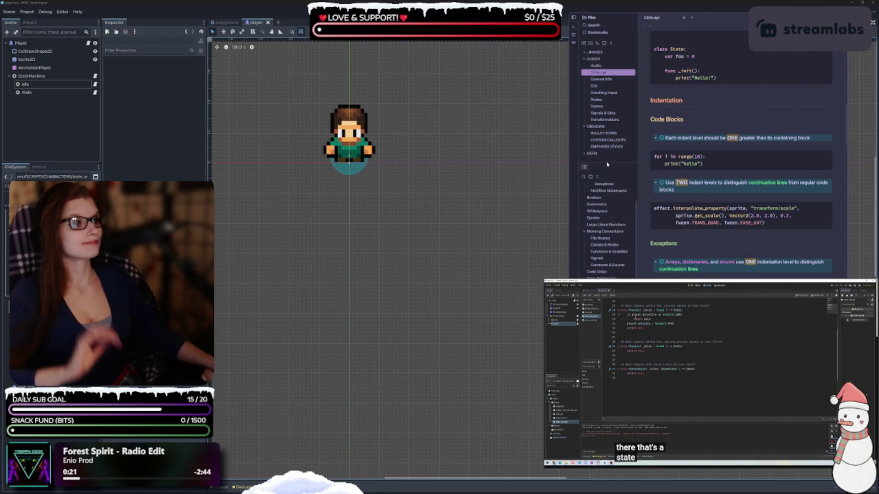
pyautogui.click(583, 127)
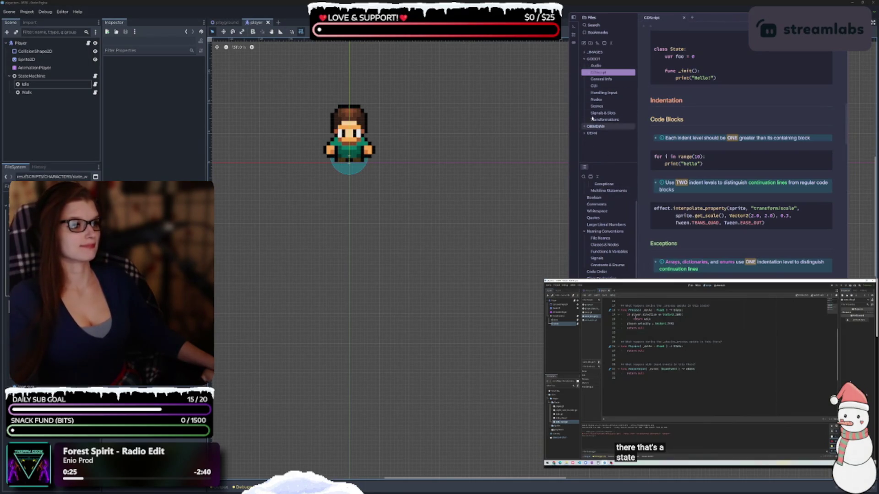
pyautogui.moveTo(613, 163)
pyautogui.mouseDown()
pyautogui.moveTo(613, 102)
pyautogui.moveTo(615, 120)
pyautogui.moveTo(635, 115)
pyautogui.mouseUp()
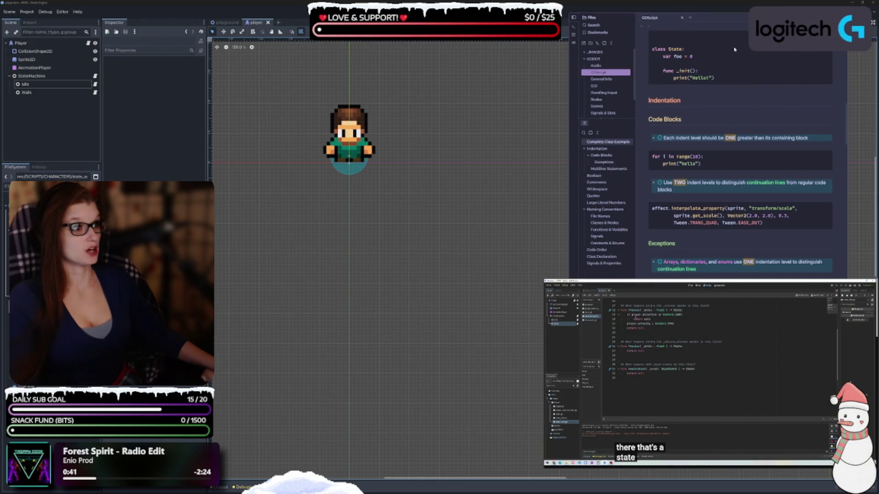
pyautogui.moveTo(742, 19); pyautogui.dragTo(764, 16)
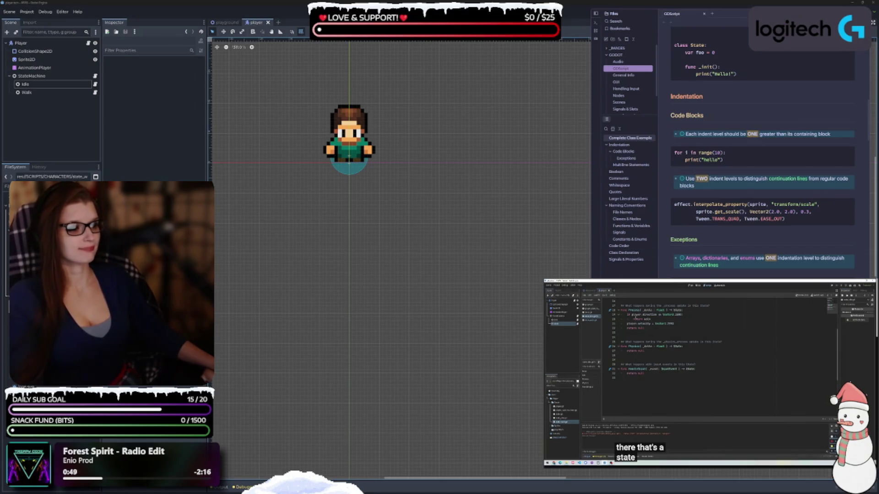
# Widen the notes window, return to the note's top heading and hide the left sidebar.
pyautogui.scroll(20, 778, 256)
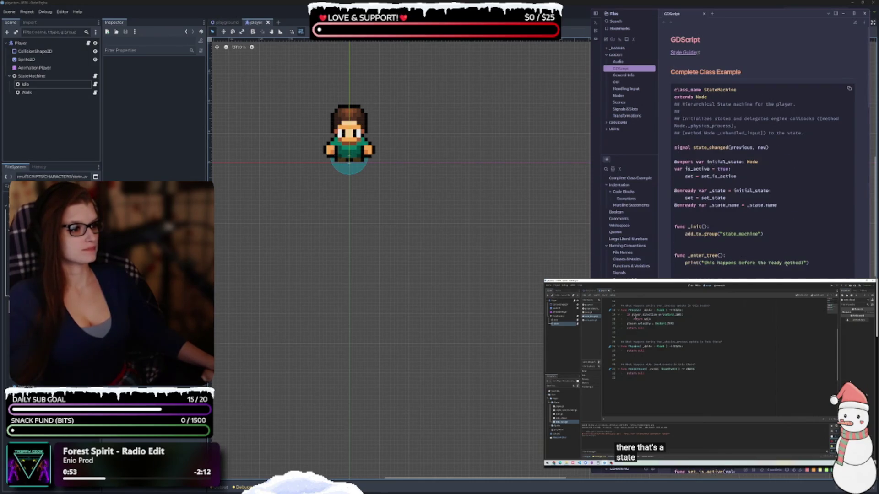
pyautogui.hotkey('alt', 'Tab')
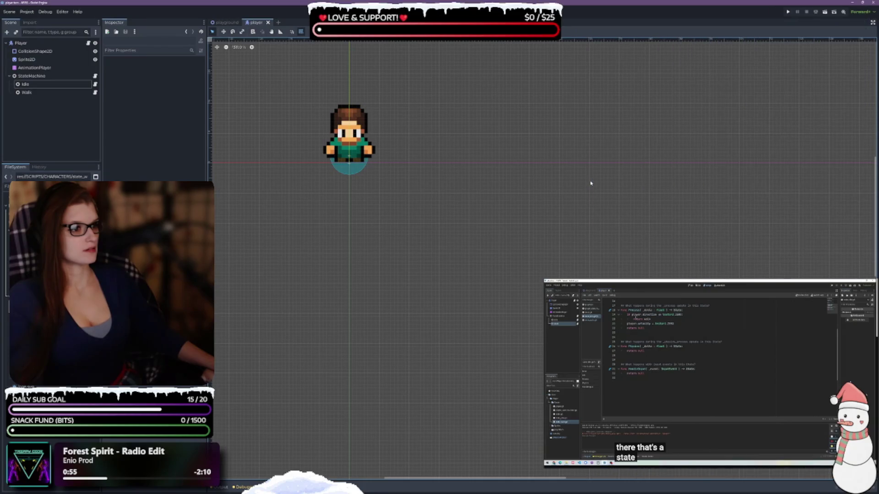
pyautogui.hotkey('alt', 'Tab')
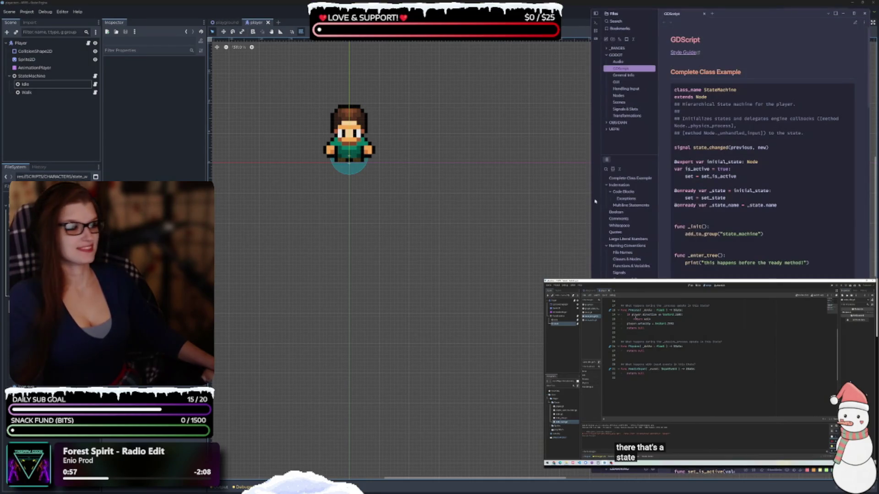
pyautogui.moveTo(581, 185); pyautogui.dragTo(575, 185)
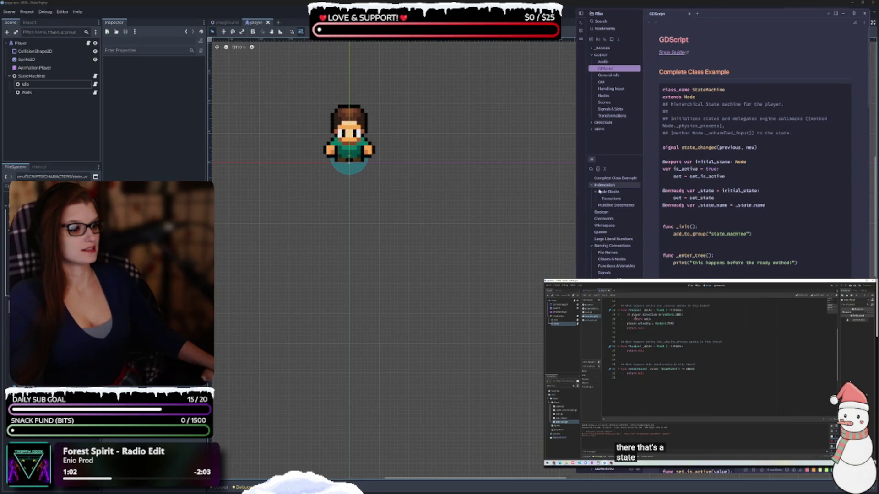
pyautogui.scroll(-3, 736, 212)
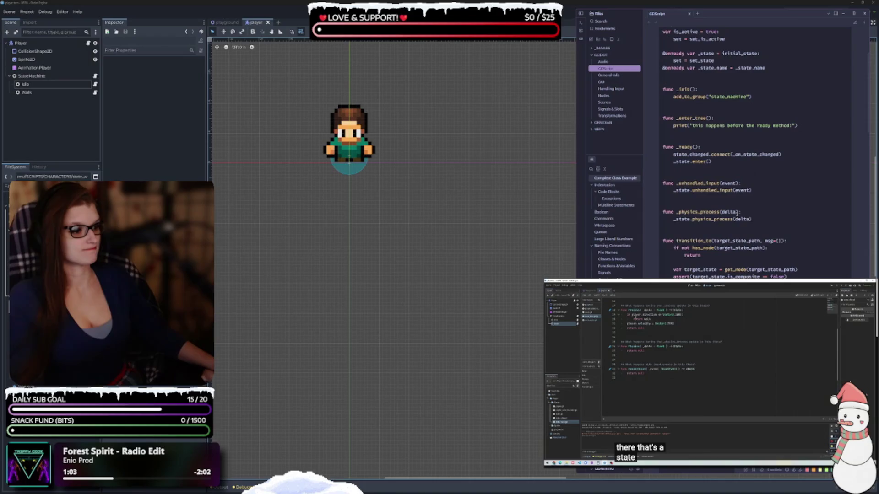
pyautogui.scroll(3, 737, 213)
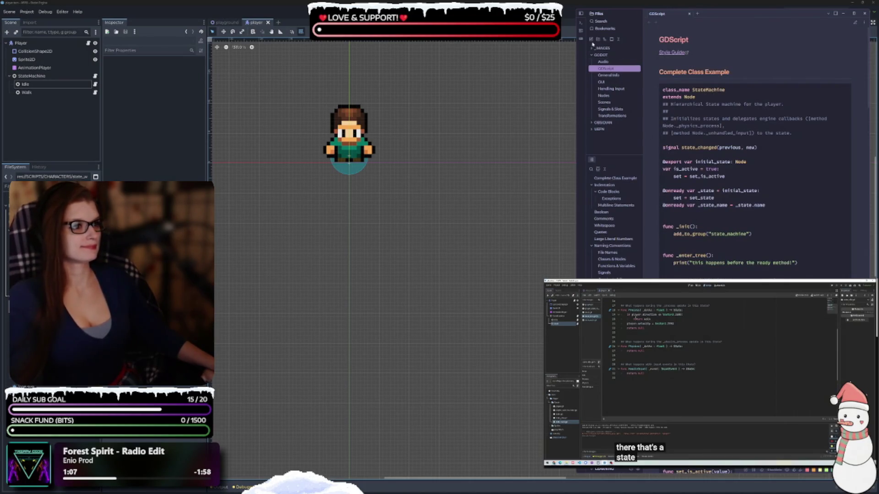
pyautogui.click(580, 14)
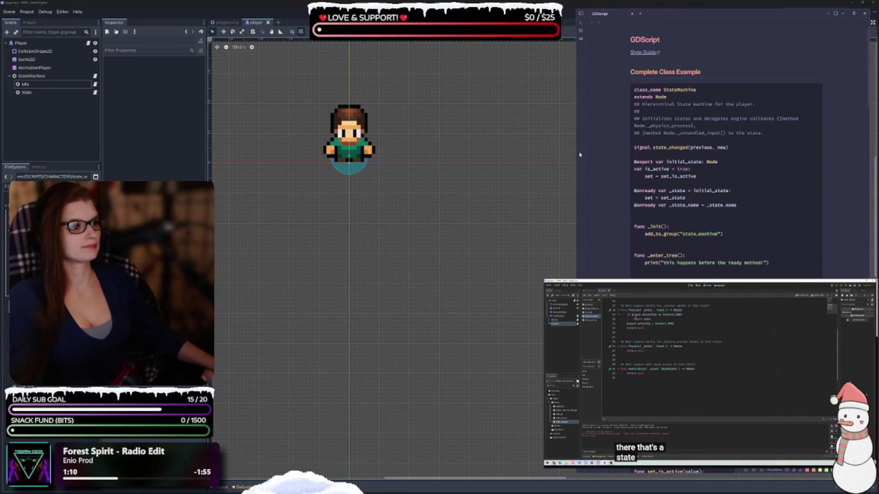
# Narrow the Obsidian notes window step by step, then put the Godot editor back in front.
pyautogui.moveTo(594, 149); pyautogui.dragTo(609, 151)
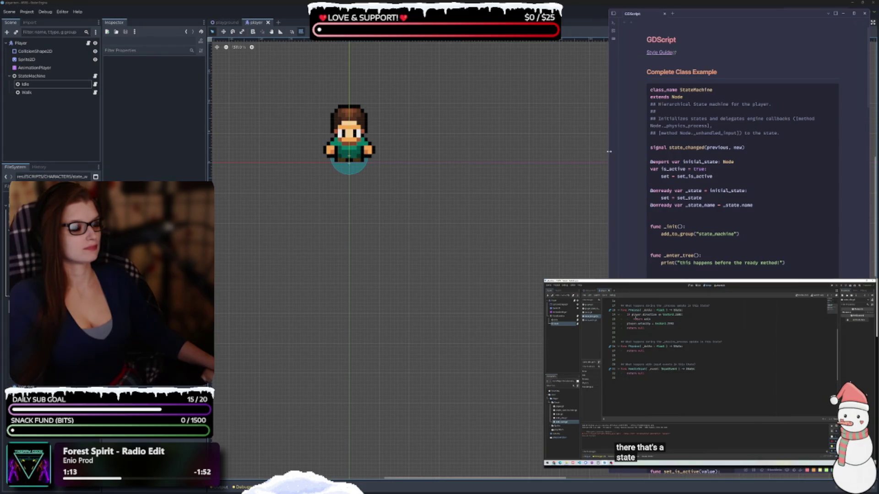
pyautogui.scroll(-5, 766, 260)
pyautogui.scroll(5, 766, 260)
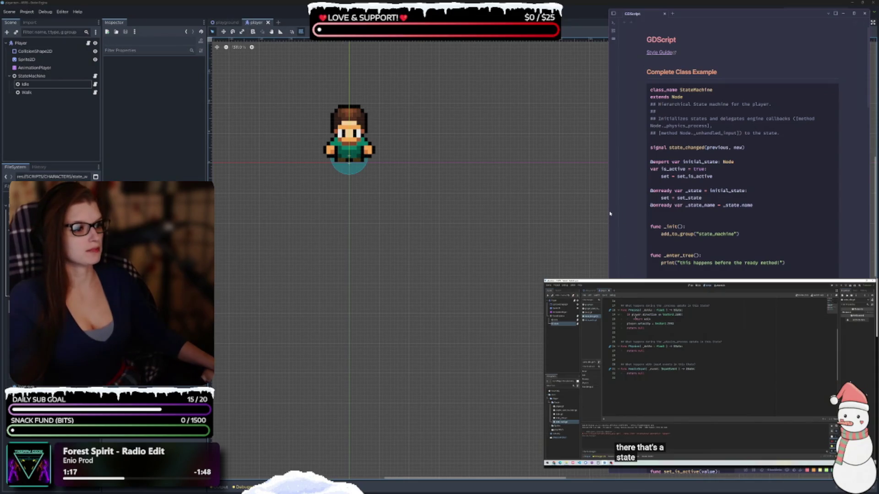
pyautogui.moveTo(608, 211); pyautogui.dragTo(650, 222)
pyautogui.scroll(-2, 801, 253)
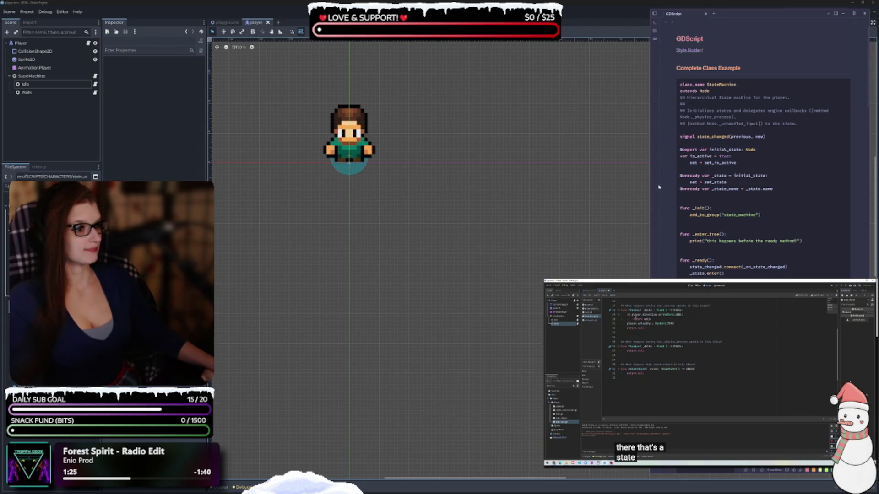
pyautogui.moveTo(650, 180); pyautogui.dragTo(665, 180)
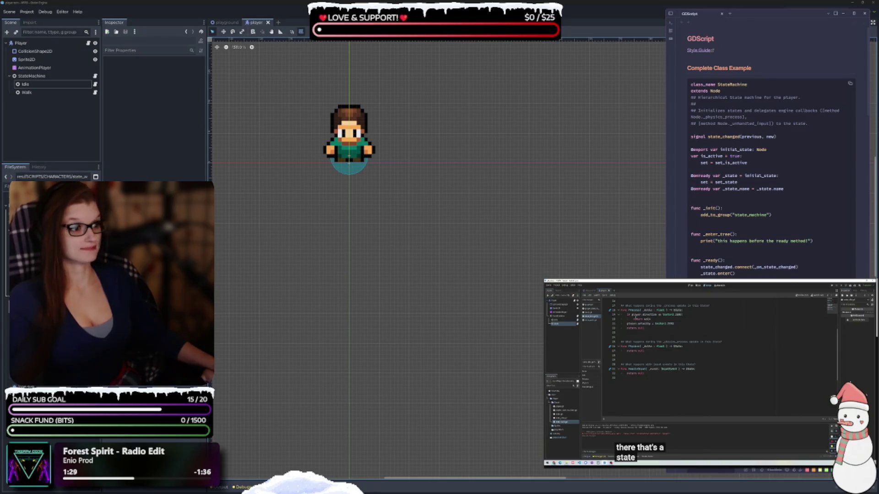
pyautogui.click(516, 229)
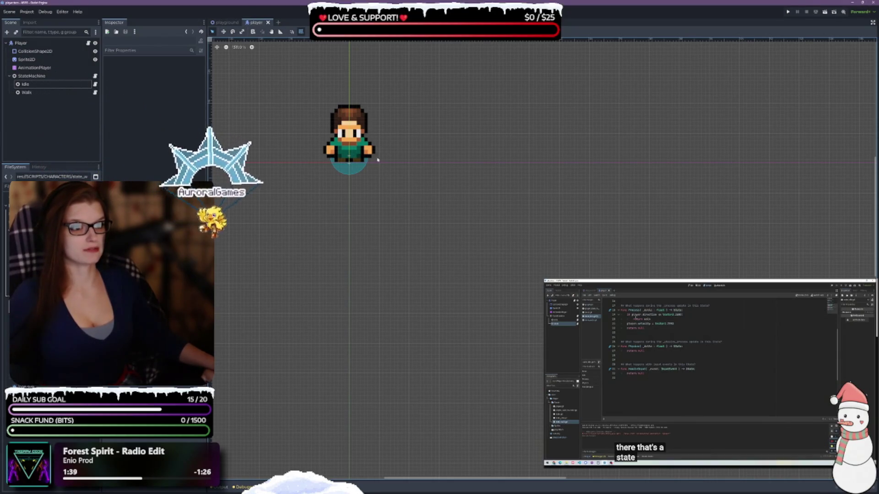
# Switch to the Script workspace with Ctrl+F3 and focus the open-scripts list.
pyautogui.hotkey('ctrl', 'F3')
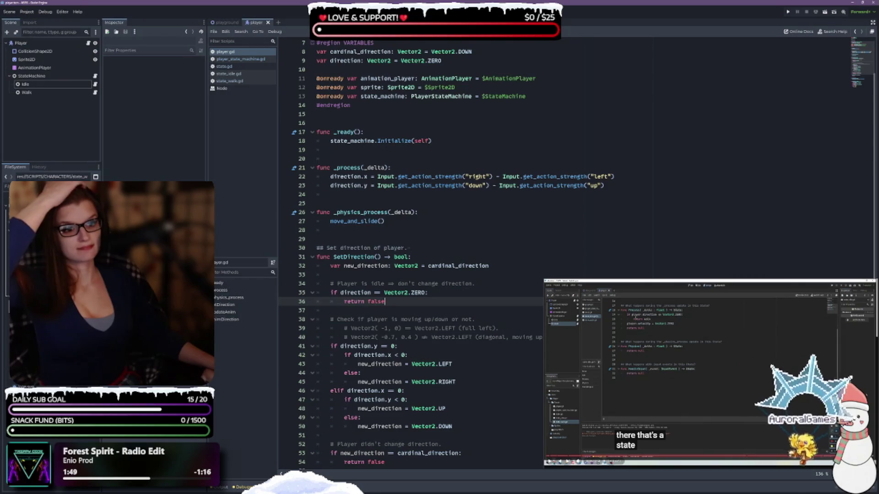
pyautogui.scroll(2, 442, 196)
pyautogui.scroll(1, 441, 195)
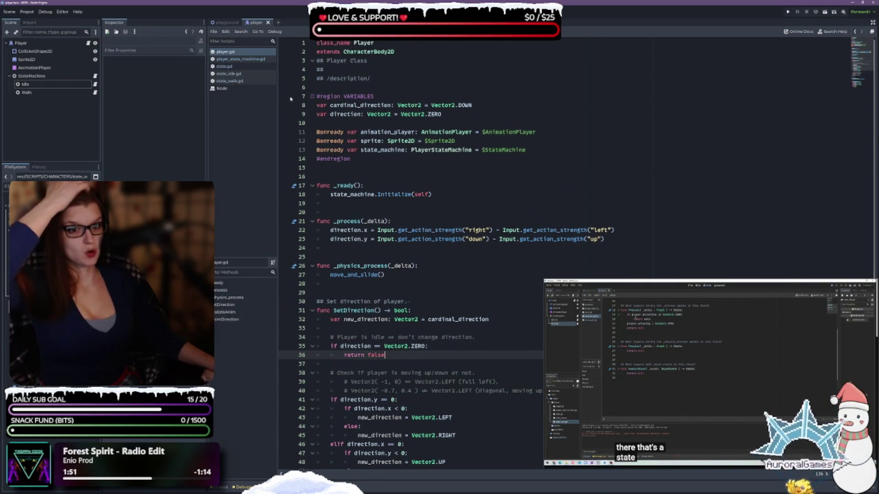
pyautogui.click(238, 53)
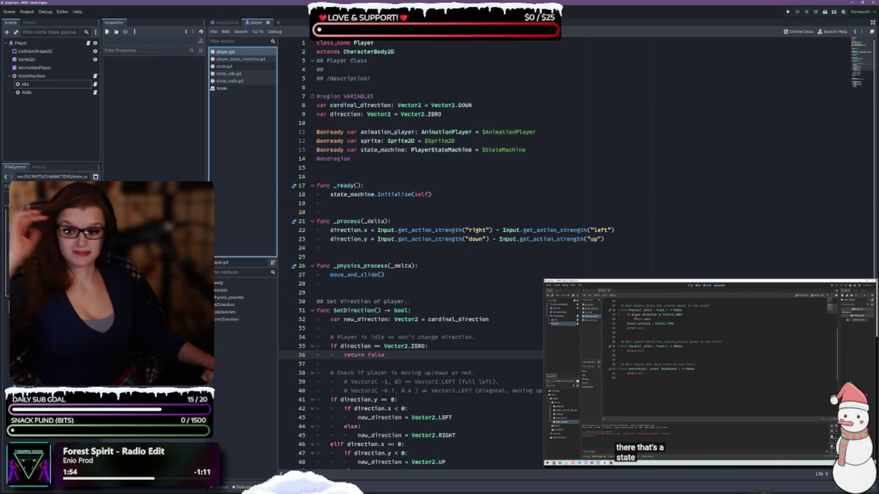
# Read through the GDScript style-guide notes, then open player_state_machine.gd.
pyautogui.hotkey('alt', 'Tab')
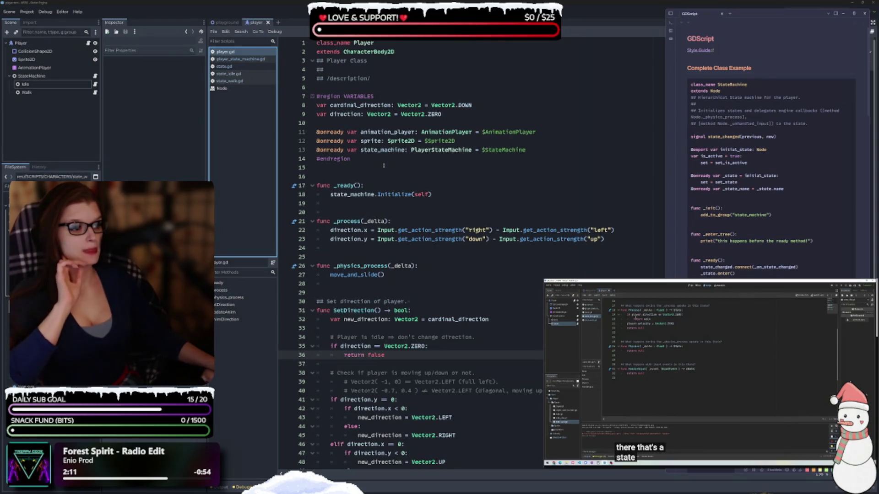
pyautogui.scroll(-3, 385, 250)
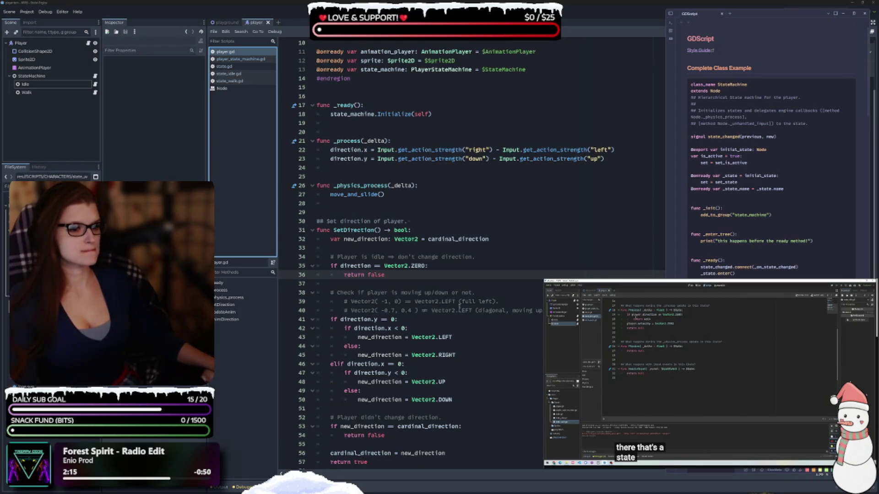
pyautogui.moveTo(437, 313)
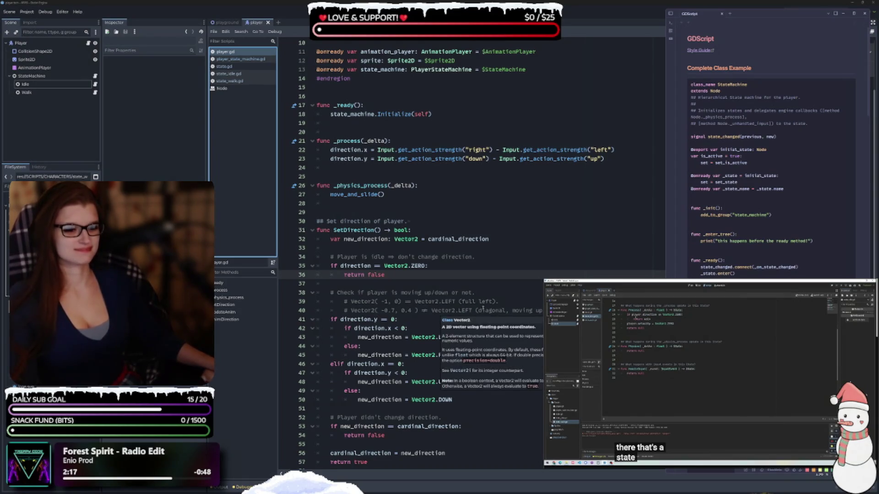
pyautogui.scroll(-3, 490, 229)
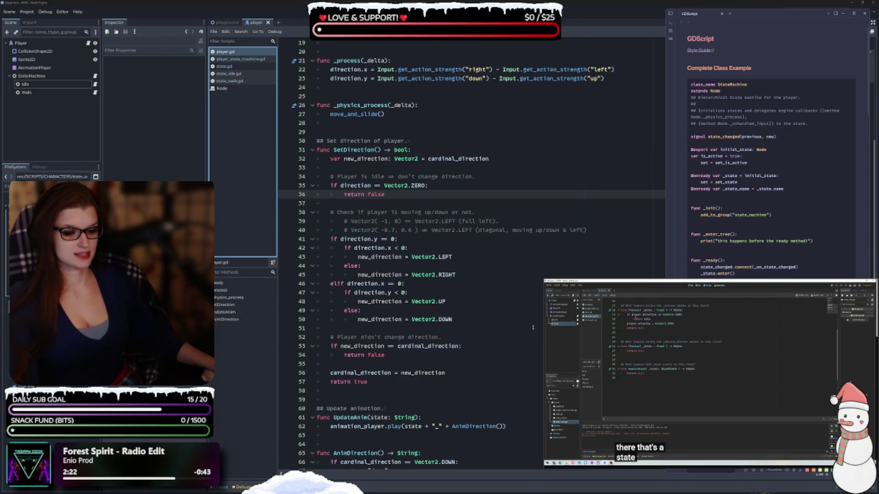
pyautogui.scroll(-3, 521, 308)
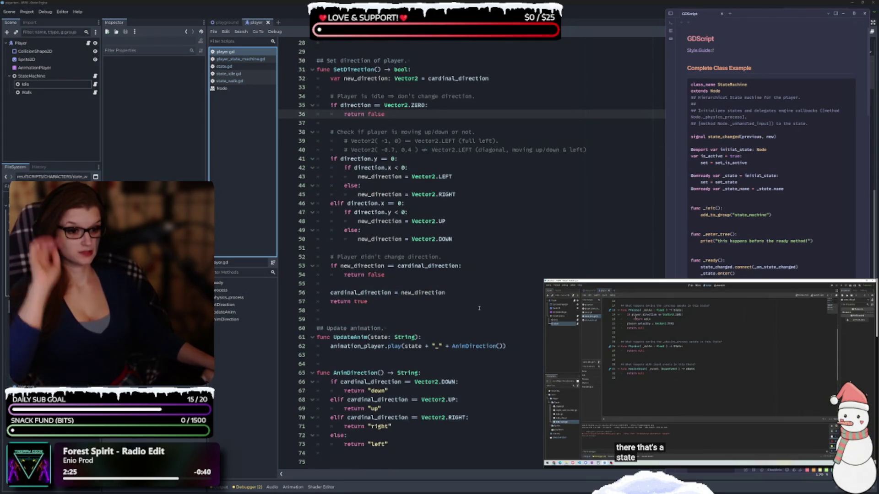
pyautogui.scroll(9, 473, 308)
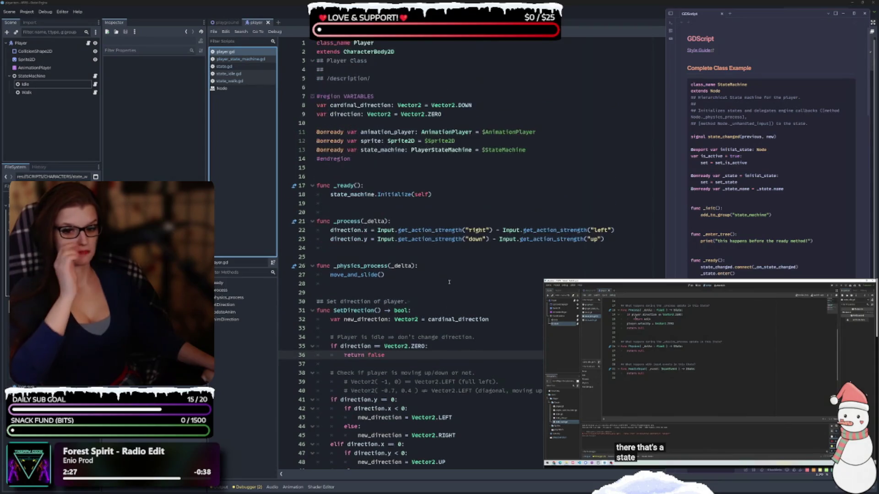
pyautogui.scroll(-10, 765, 183)
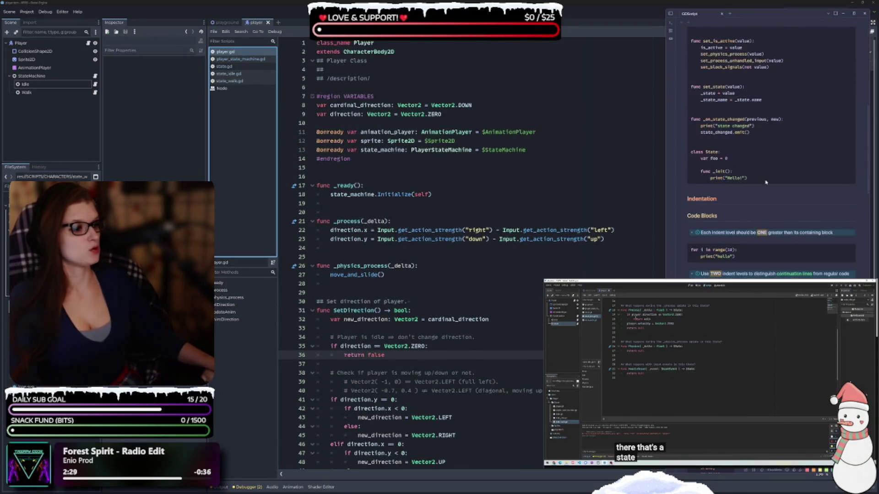
pyautogui.scroll(-10, 766, 182)
pyautogui.scroll(-3, 737, 237)
pyautogui.scroll(-5, 737, 237)
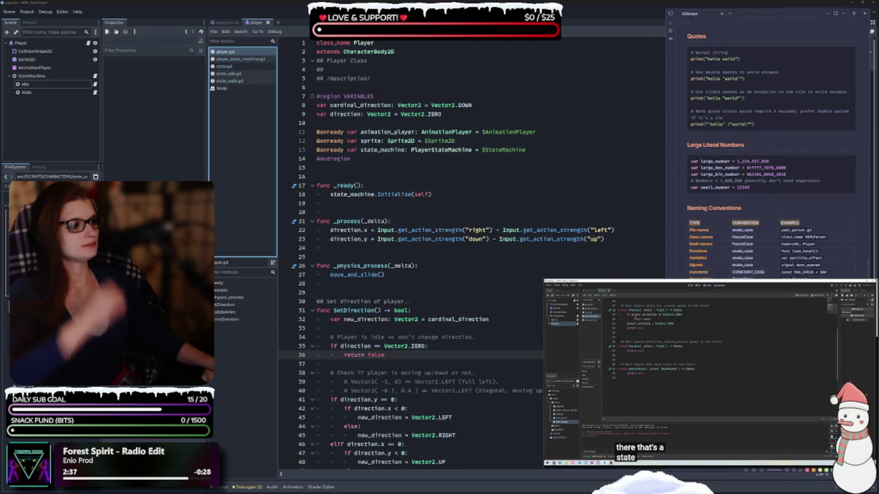
pyautogui.click(239, 58)
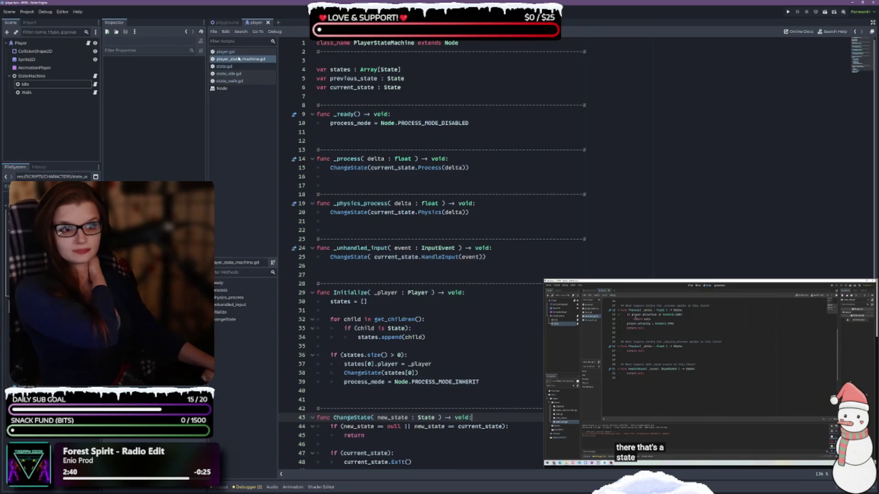
# Rename the State_Idle class to StateIdle in state_idle.gd and save it.
pyautogui.click(240, 66)
pyautogui.click(239, 74)
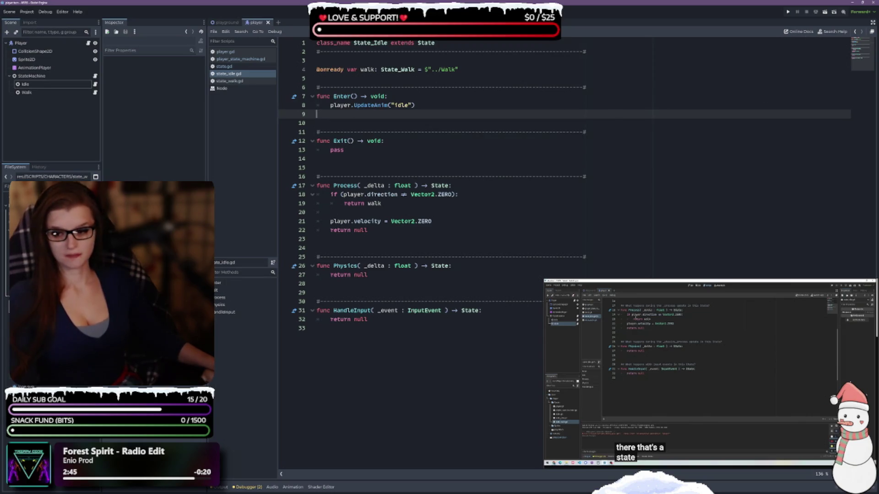
pyautogui.hotkey('alt', 'Tab')
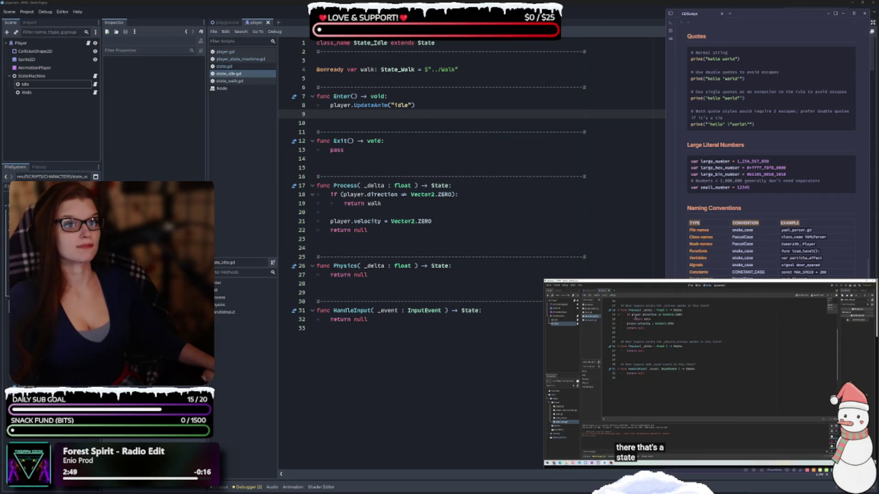
pyautogui.click(375, 42)
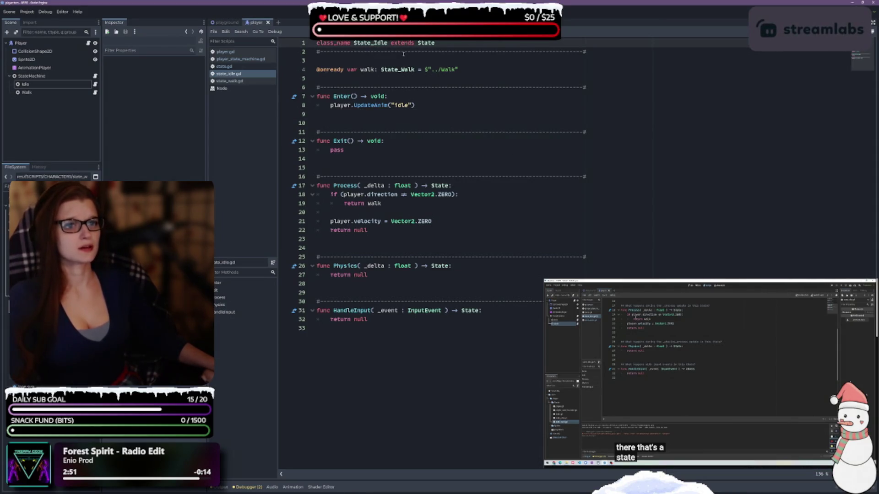
pyautogui.press('BackSpace')
pyautogui.hotkey('ctrl', 's')
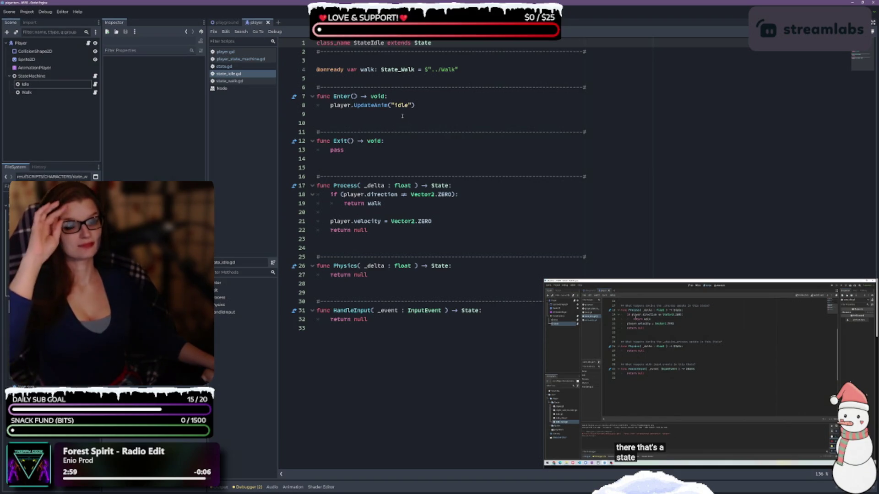
# In state_walk.gd, rename State_Walk to StateWalk and its State_Idle reference to StateIdle, then save.
pyautogui.click(229, 80)
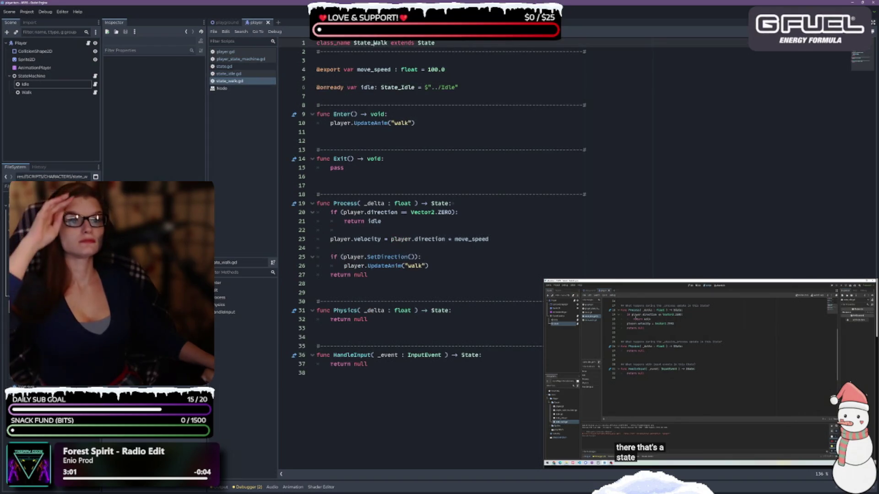
pyautogui.click(372, 43)
pyautogui.press('BackSpace')
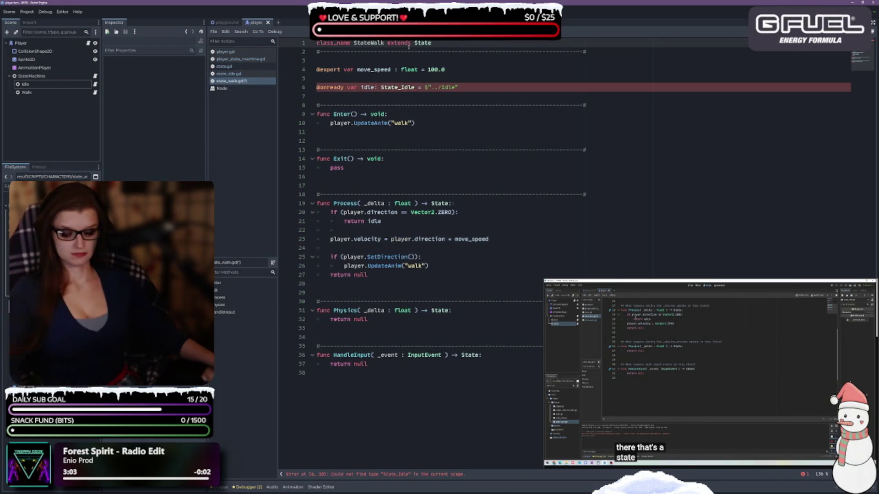
pyautogui.click(398, 88)
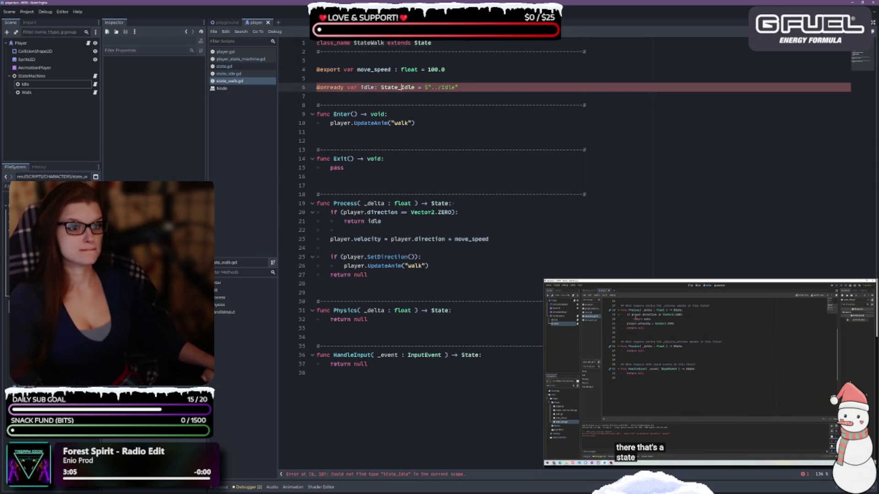
pyautogui.press('BackSpace')
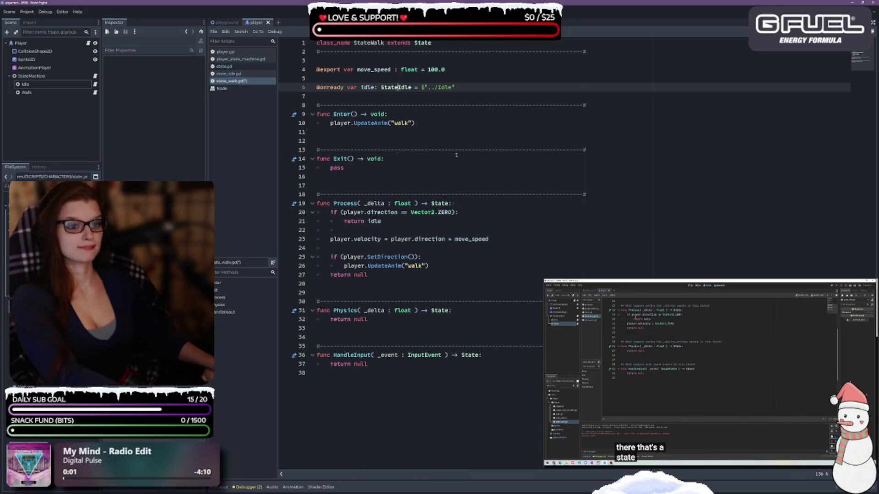
pyautogui.hotkey('ctrl', 's')
# Change the State_Walk reference in state_idle.gd to StateWalk, then open player_state_machine.gd.
pyautogui.click(229, 74)
pyautogui.click(405, 69)
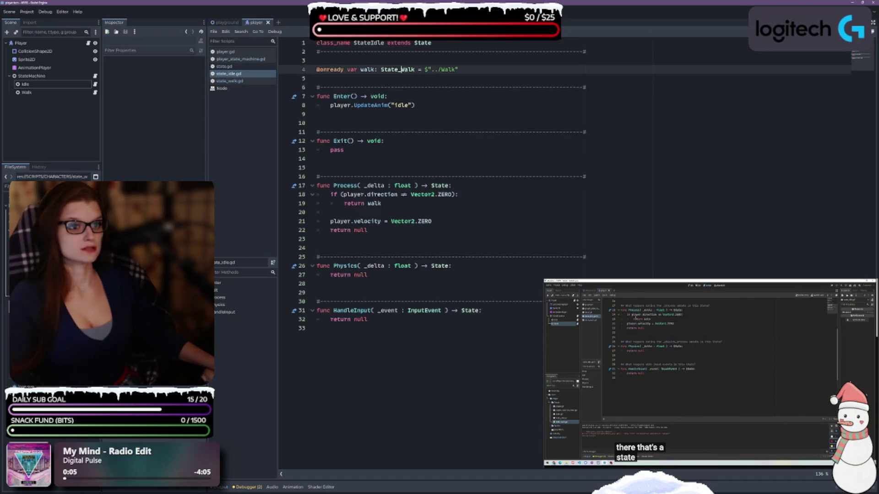
pyautogui.press('BackSpace')
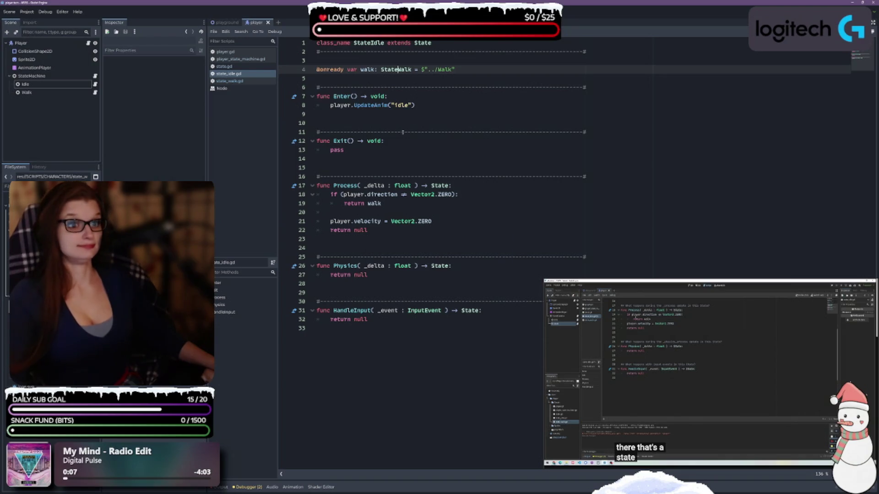
pyautogui.click(240, 69)
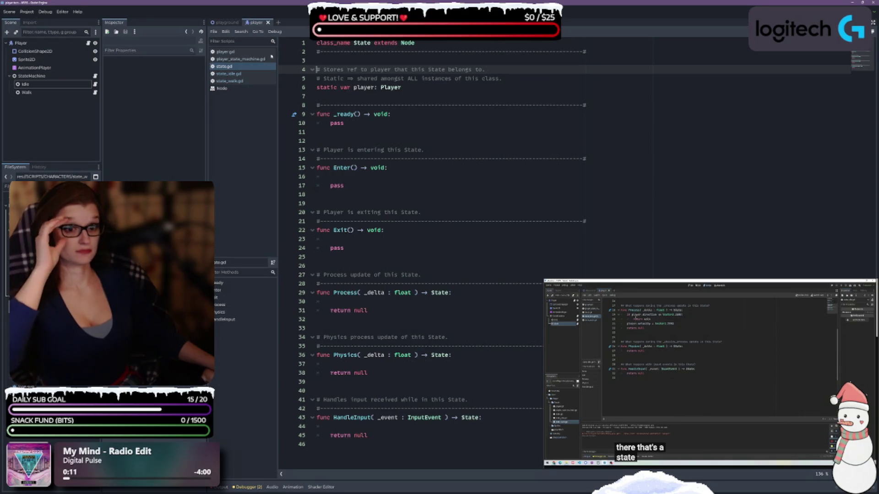
pyautogui.click(240, 59)
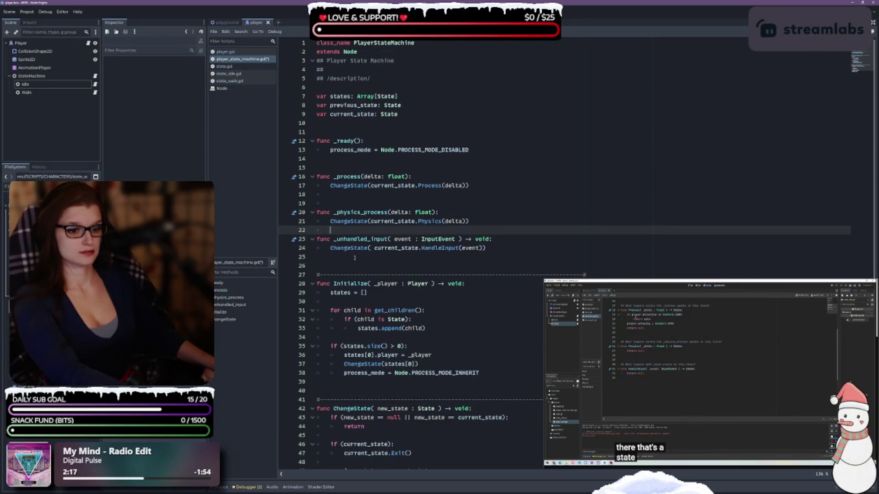
# Add a blank line after line 22 and tidy the spacing in the _unhandled_input header.
pyautogui.press('Return')
pyautogui.click(490, 248)
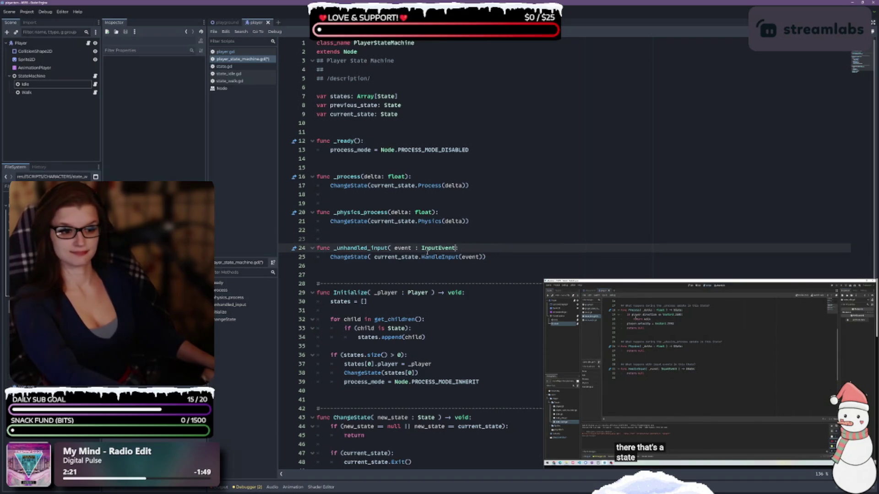
pyautogui.press('BackSpace')
pyautogui.press('BackSpace')
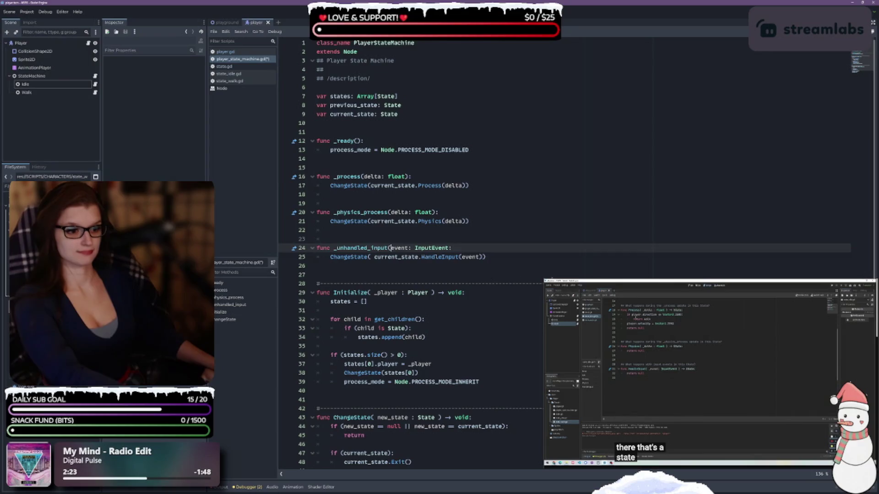
pyautogui.click(309, 284)
pyautogui.press('BackSpace')
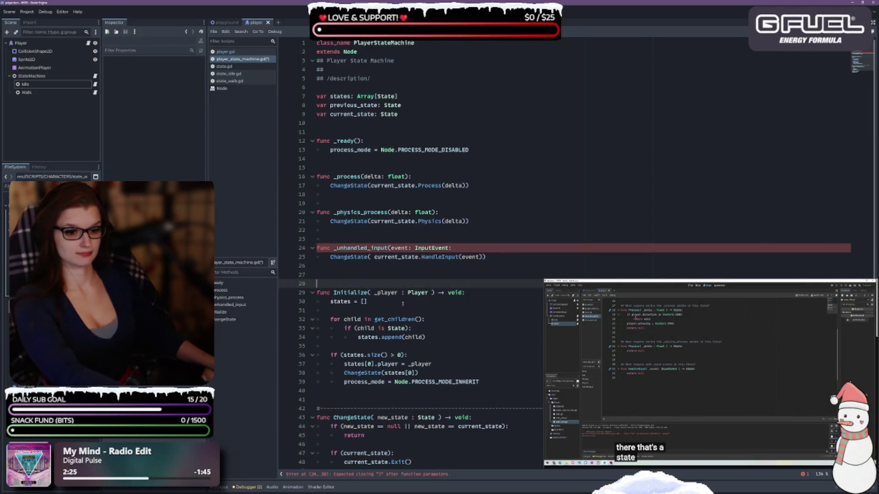
pyautogui.click(494, 249)
pyautogui.press('Left')
pyautogui.write(')')
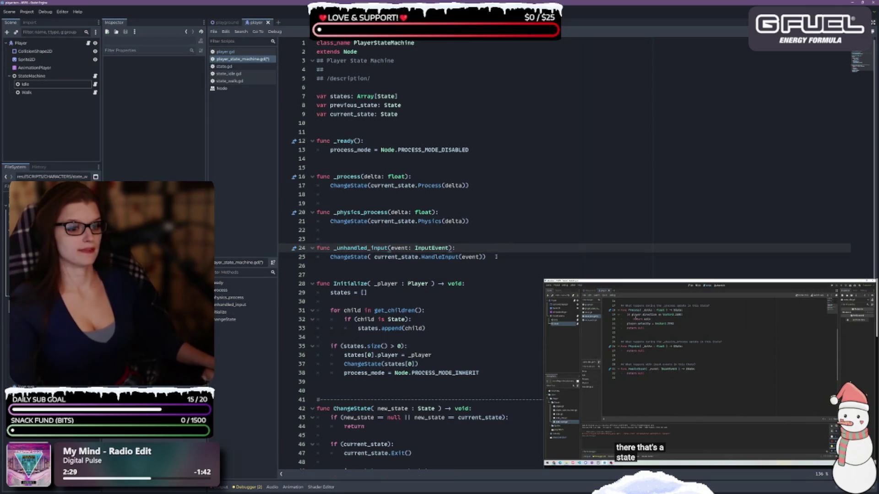
pyautogui.click(447, 280)
pyautogui.scroll(-1, 504, 269)
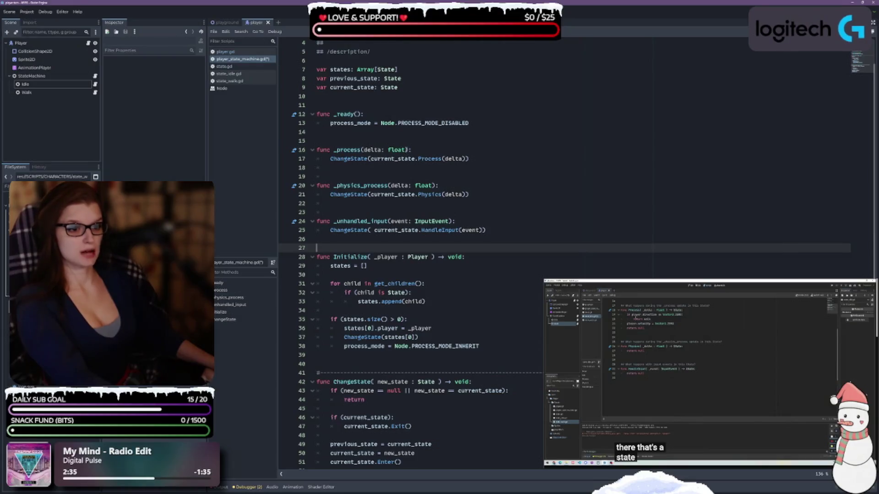
# Strip the float and InputEvent type hints, Initialize's void return type, and the child-check parentheses.
pyautogui.click(409, 150)
pyautogui.press('BackSpace')
pyautogui.press('BackSpace')
pyautogui.press('BackSpace')
pyautogui.click(433, 186)
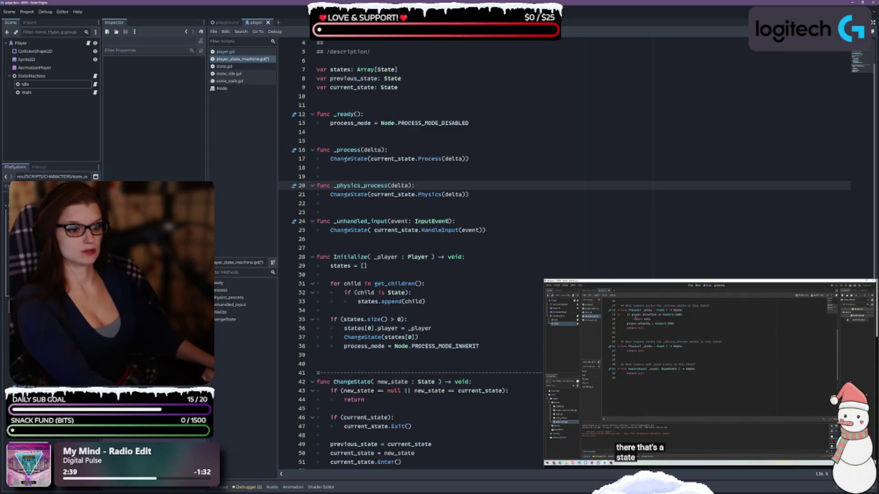
pyautogui.click(452, 221)
pyautogui.press('BackSpace')
pyautogui.press('BackSpace')
pyautogui.press('BackSpace')
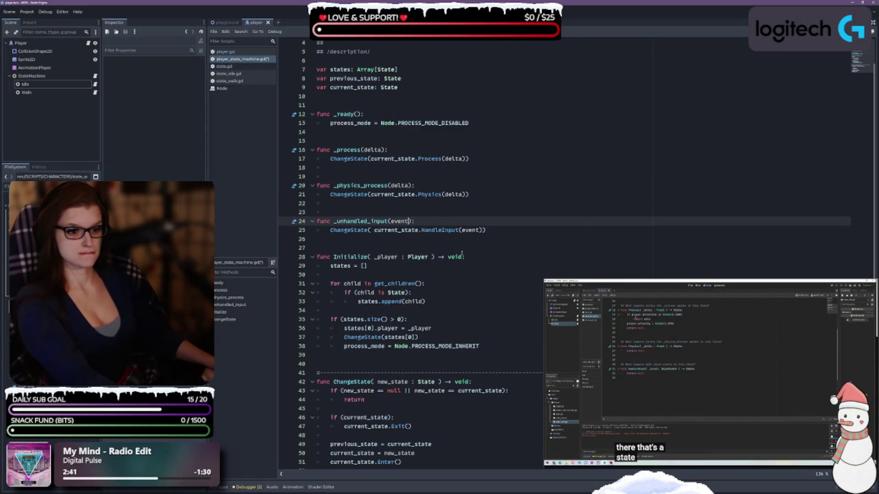
pyautogui.moveTo(461, 258); pyautogui.dragTo(433, 257)
pyautogui.press('BackSpace')
pyautogui.press('BackSpace')
pyautogui.click(397, 258)
pyautogui.press('BackSpace')
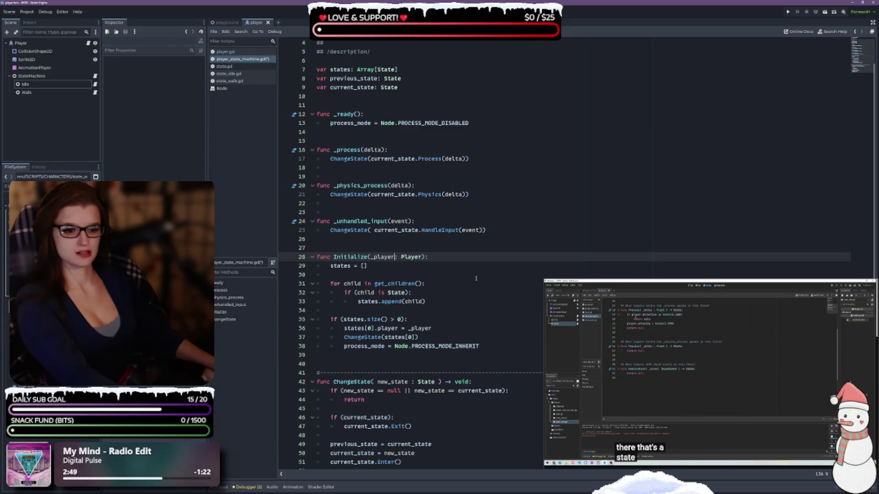
pyautogui.scroll(-1, 476, 279)
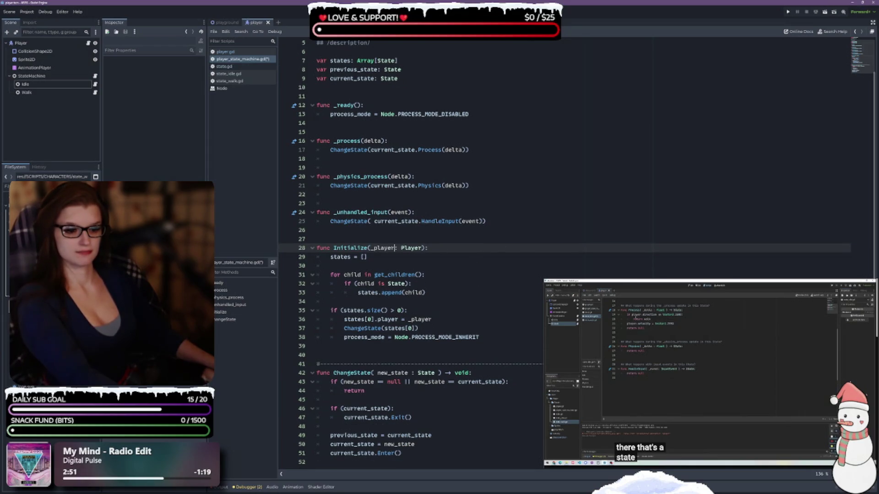
pyautogui.click(356, 283)
pyautogui.press('BackSpace')
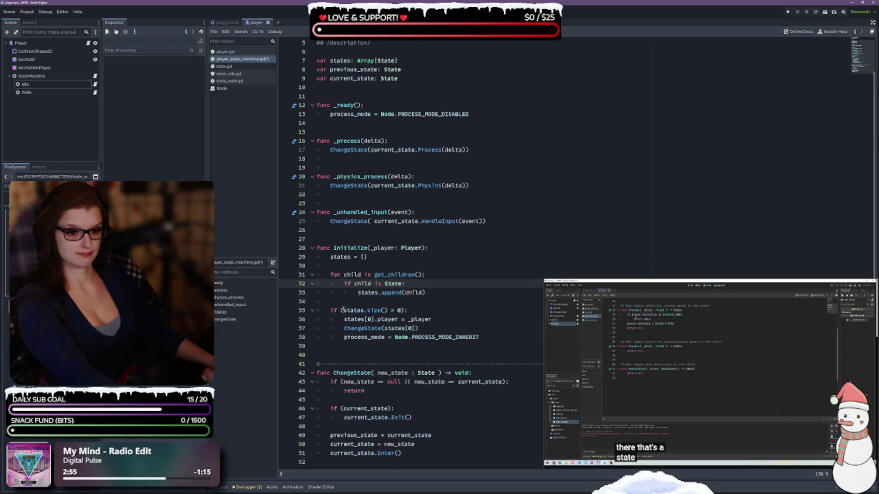
# Remove the parenthesis in the states.size() check and delete the dashed separator above ChangeState.
pyautogui.click(343, 311)
pyautogui.press('BackSpace')
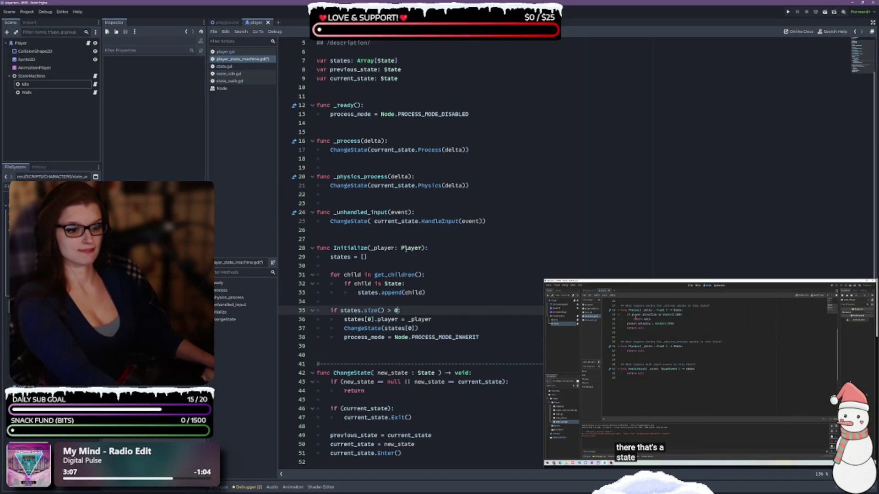
pyautogui.moveTo(540, 363); pyautogui.dragTo(317, 355)
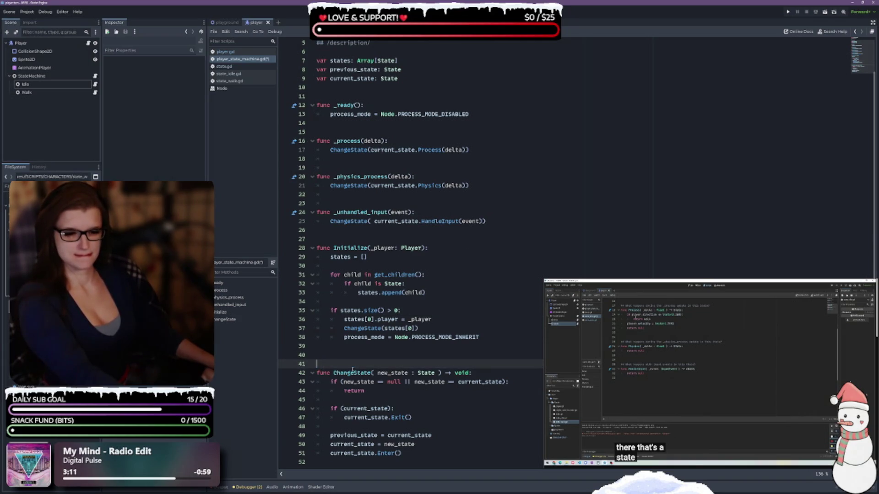
pyautogui.press('BackSpace')
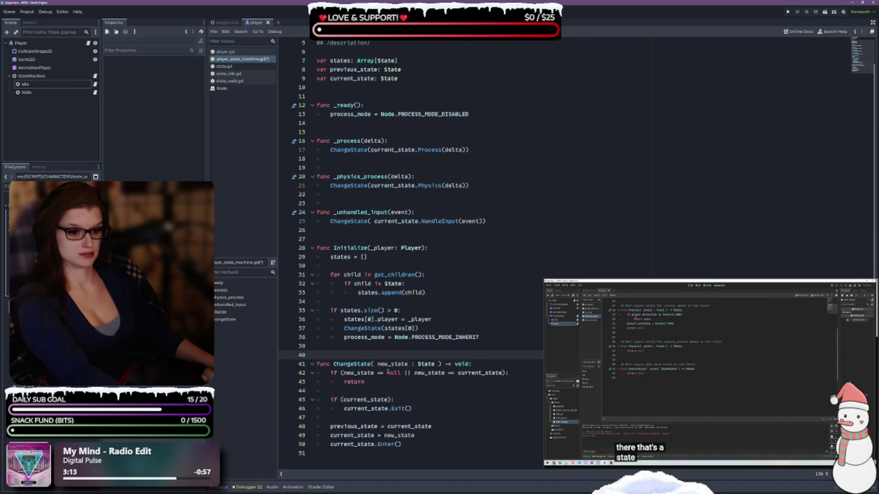
# Trim ChangeState's header of extra spaces and its void return type, and unwrap the null-check parentheses.
pyautogui.click(377, 364)
pyautogui.press('BackSpace')
pyautogui.moveTo(467, 363); pyautogui.dragTo(433, 364)
pyautogui.press('BackSpace')
pyautogui.press('BackSpace')
pyautogui.click(408, 364)
pyautogui.press('BackSpace')
pyautogui.click(342, 373)
pyautogui.press('BackSpace')
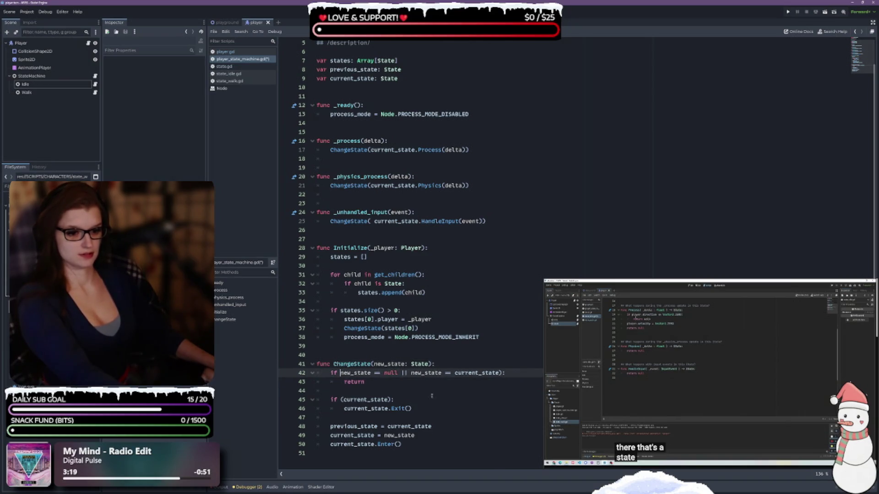
pyautogui.click(502, 373)
pyautogui.press('BackSpace')
pyautogui.click(344, 400)
pyautogui.press('BackSpace')
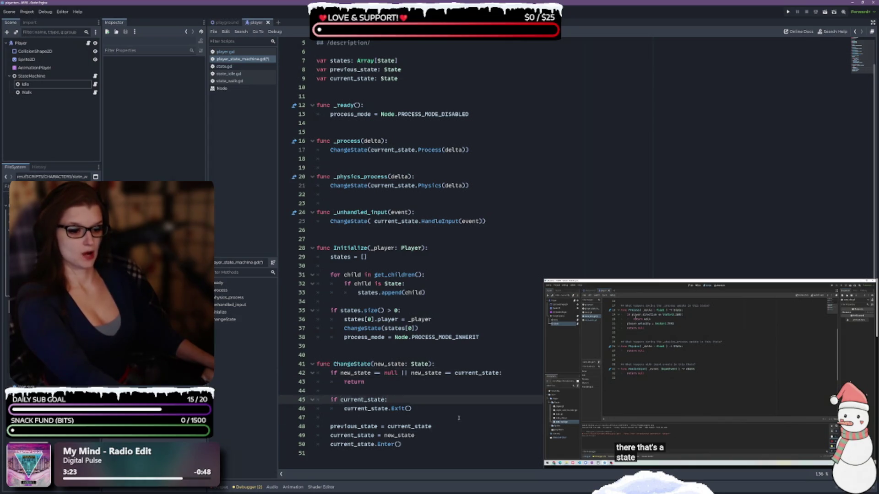
# Remove the stray space in the ChangeState(current_state.HandleInput(event)) call on line 25.
pyautogui.click(459, 418)
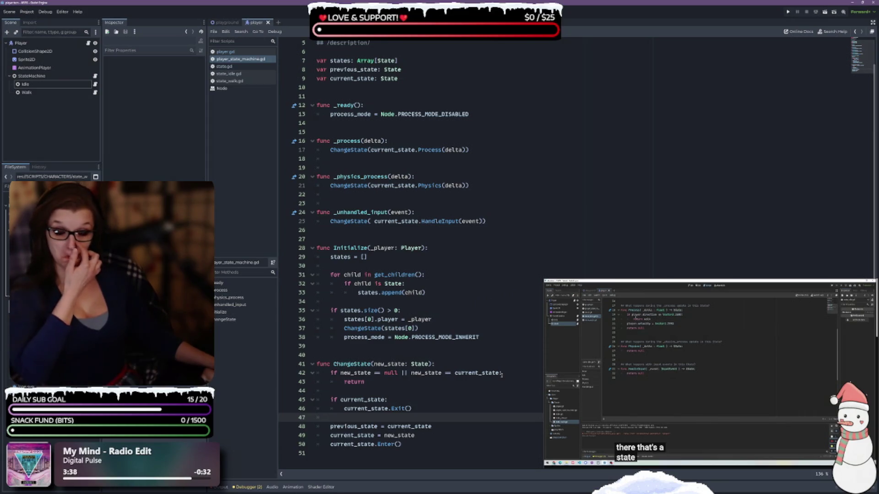
pyautogui.scroll(2, 443, 299)
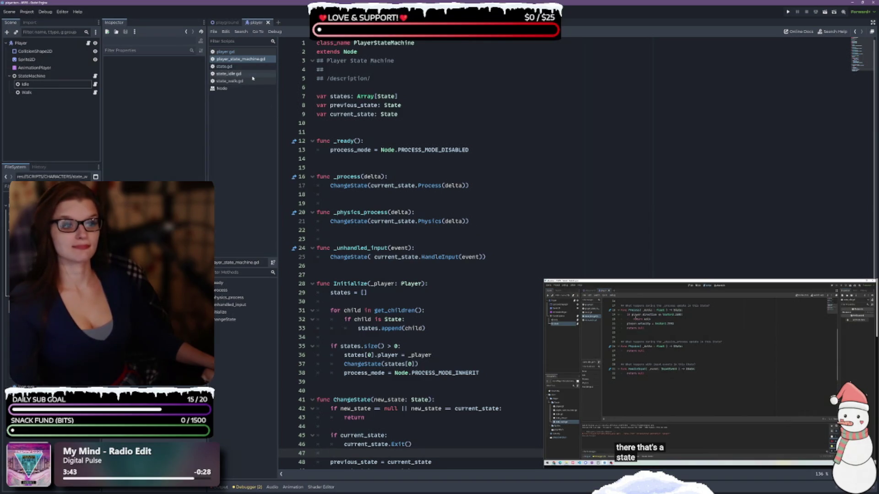
pyautogui.click(373, 257)
pyautogui.press('BackSpace')
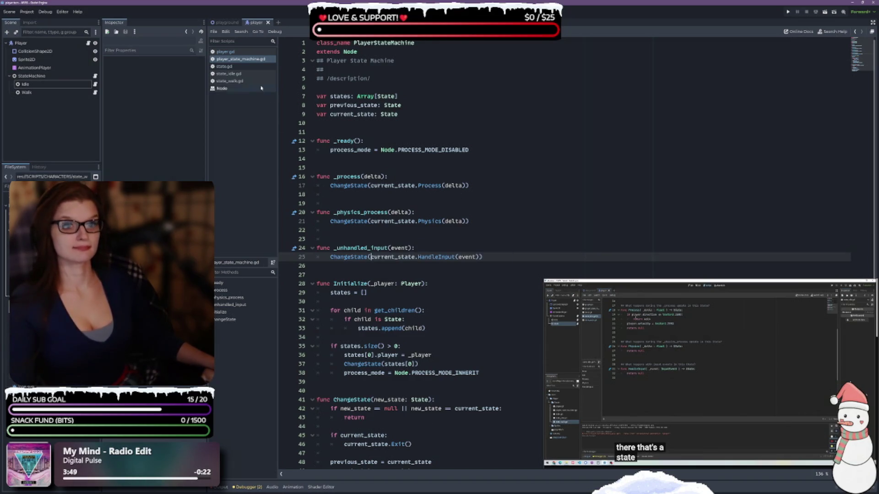
pyautogui.click(224, 66)
# In state.gd, put extends Node on its own line, paste the ## Player Class header, delete the separator, save.
pyautogui.click(374, 42)
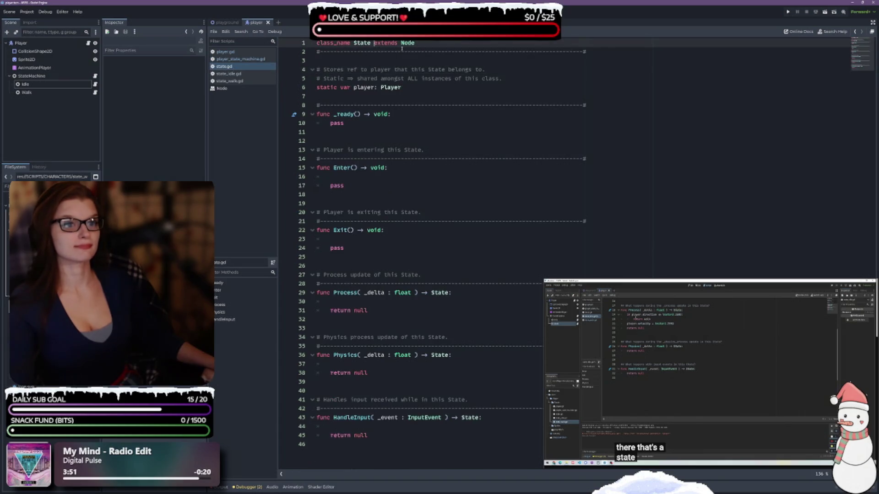
pyautogui.press('Return')
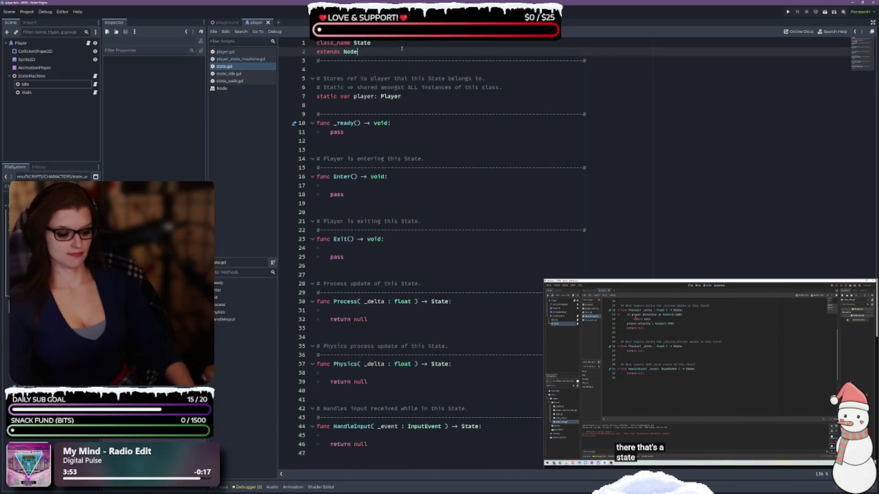
pyautogui.hotkey('ctrl', 'v')
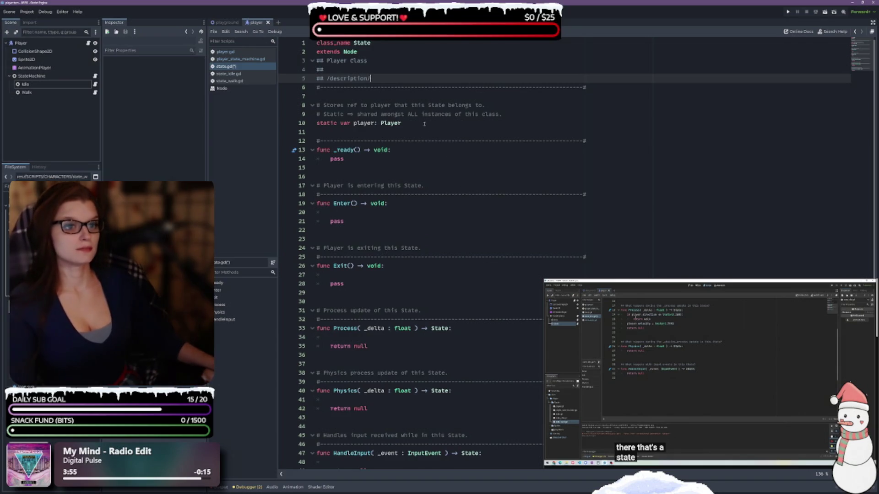
pyautogui.click(600, 88)
pyautogui.hotkey('shift', 'Home')
pyautogui.press('BackSpace')
pyautogui.press('BackSpace')
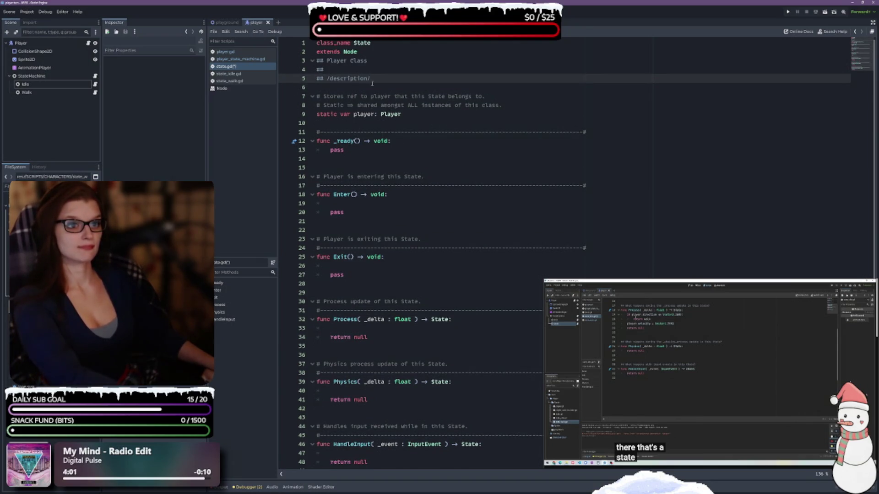
pyautogui.hotkey('ctrl', 's')
pyautogui.hotkey('alt', 'Tab')
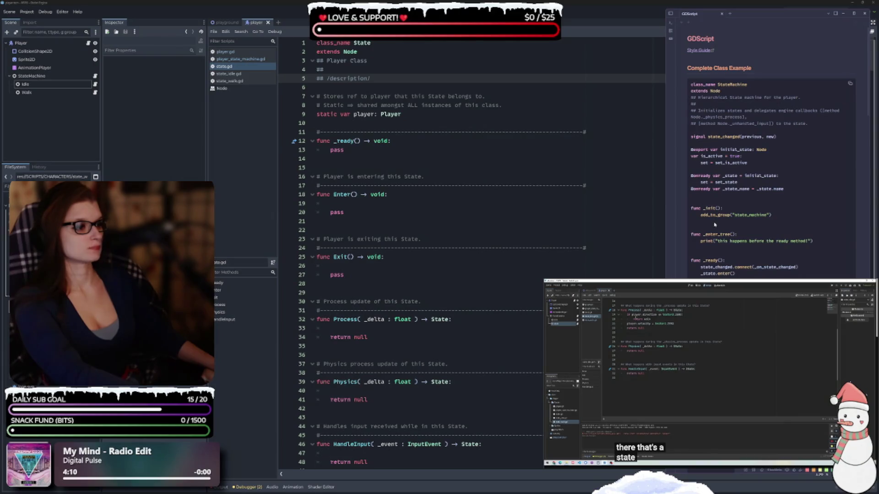
pyautogui.scroll(-2, 714, 224)
pyautogui.scroll(2, 732, 224)
pyautogui.scroll(-2, 742, 224)
pyautogui.scroll(-5, 742, 224)
pyautogui.scroll(-5, 746, 265)
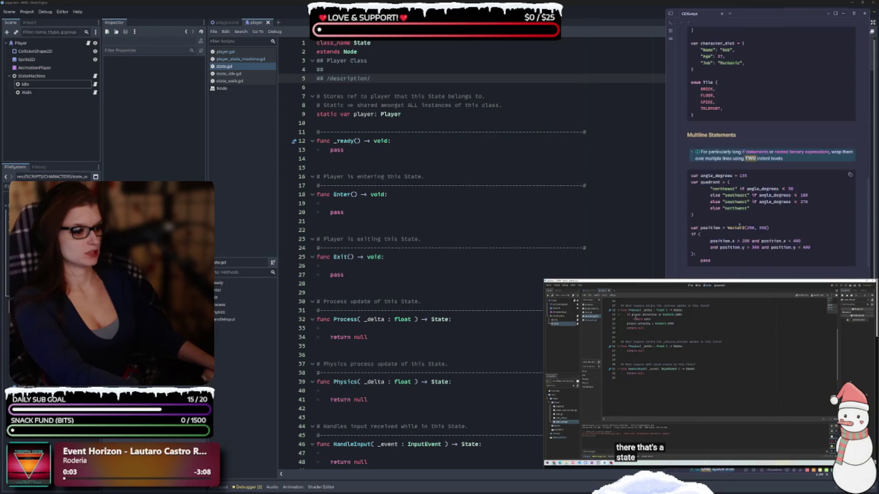
pyautogui.scroll(-8, 745, 225)
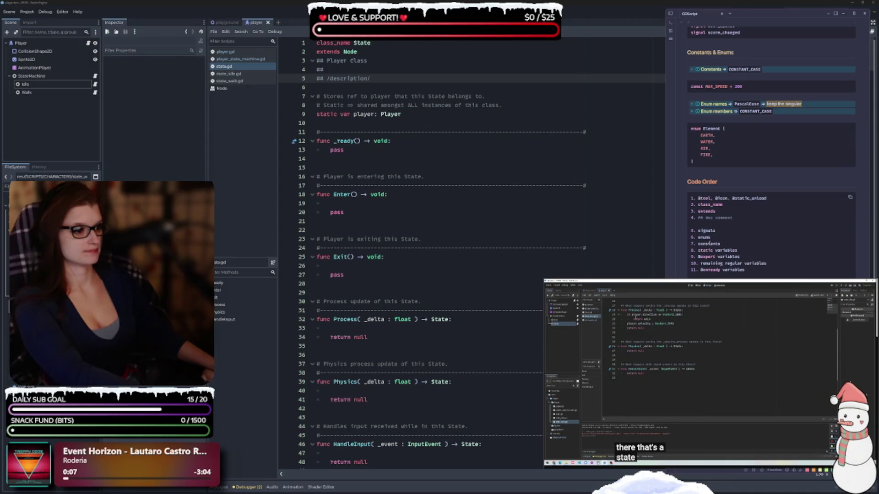
pyautogui.click(417, 117)
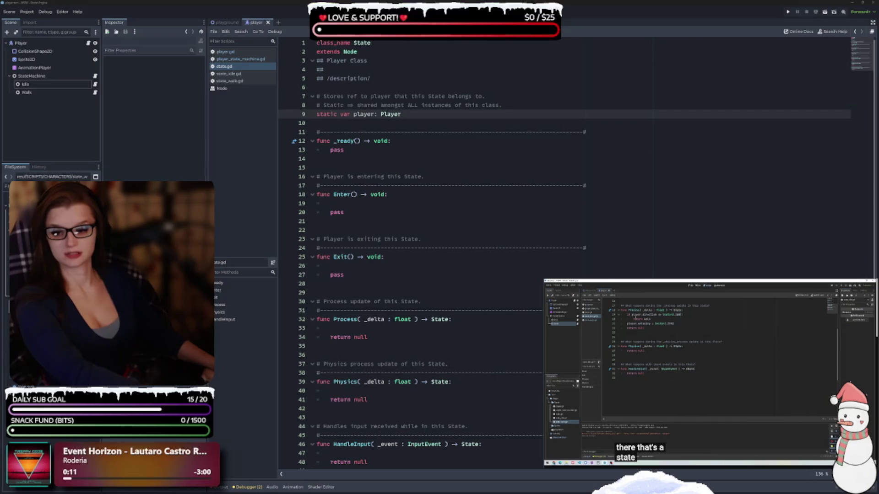
# Delete the dashed separator above _ready and remove its -> void return type.
pyautogui.hotkey('alt', 'Tab')
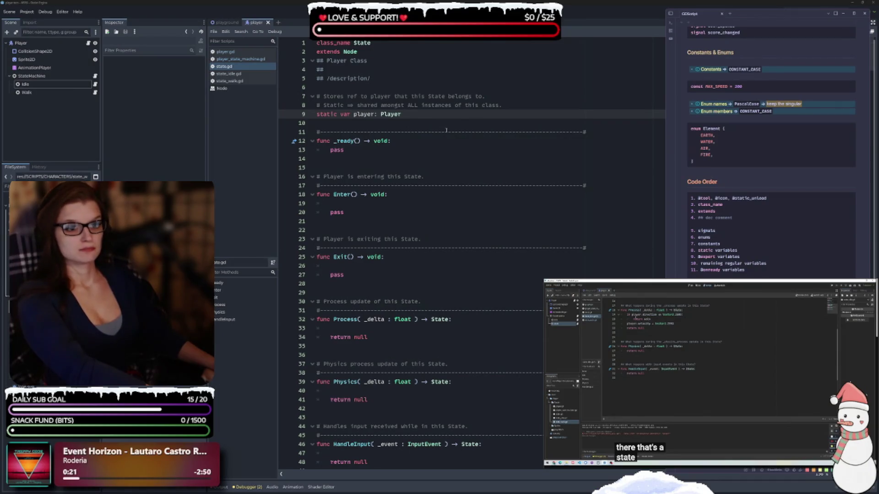
pyautogui.moveTo(586, 132); pyautogui.dragTo(316, 132)
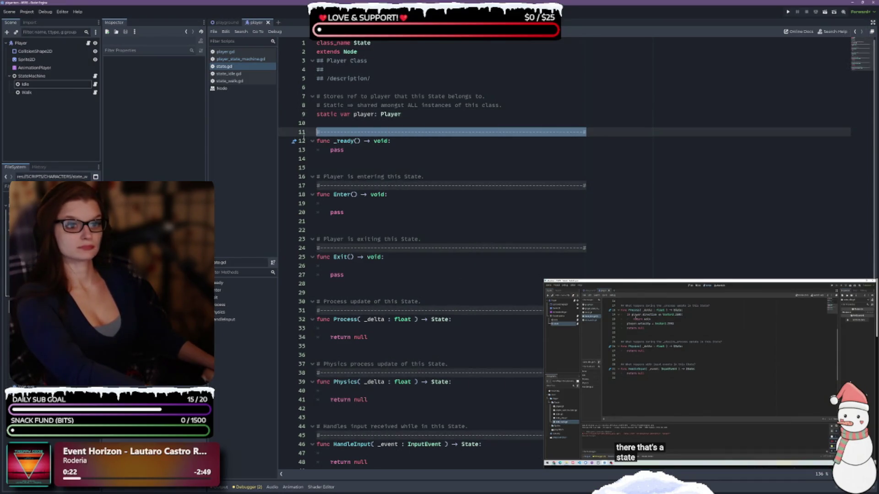
pyautogui.press('BackSpace')
pyautogui.click(387, 141)
pyautogui.press('BackSpace')
pyautogui.press('BackSpace')
pyautogui.press('BackSpace')
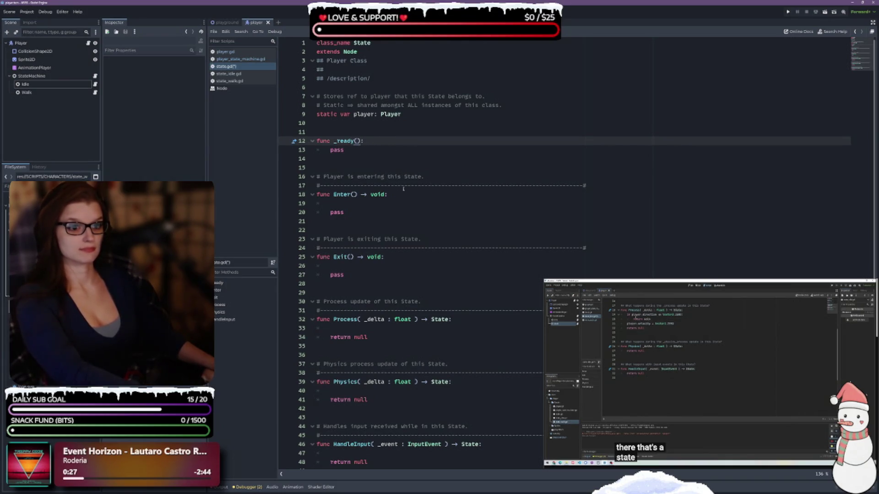
# Remove the separator above Enter, drop its -> void and blank line, and make its comment ##.
pyautogui.moveTo(638, 187); pyautogui.dragTo(316, 186)
pyautogui.press('BackSpace')
pyautogui.press('BackSpace')
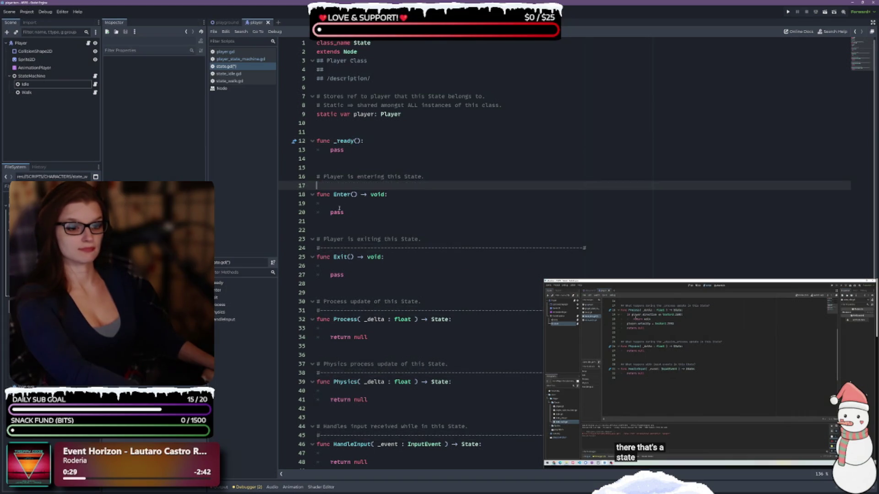
pyautogui.moveTo(387, 185); pyautogui.dragTo(357, 185)
pyautogui.press('BackSpace')
pyautogui.press('Down')
pyautogui.press('BackSpace')
pyautogui.press('BackSpace')
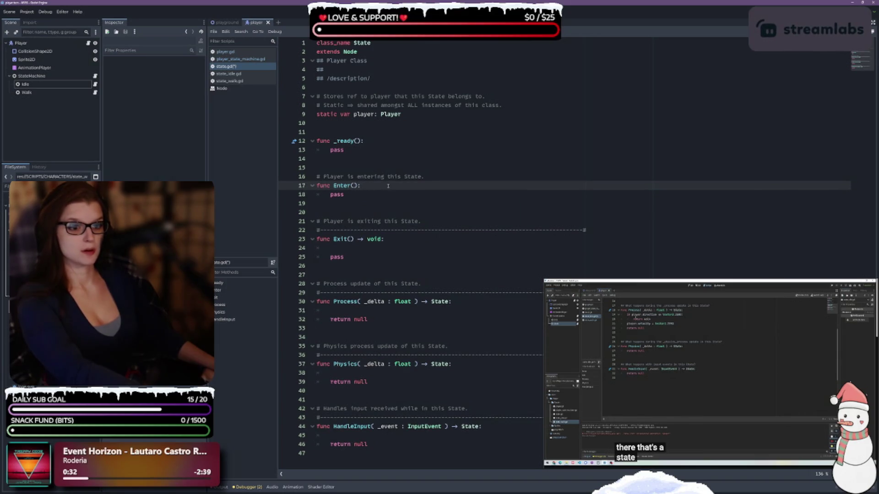
pyautogui.press('Up')
pyautogui.press('Home')
pyautogui.write('#')
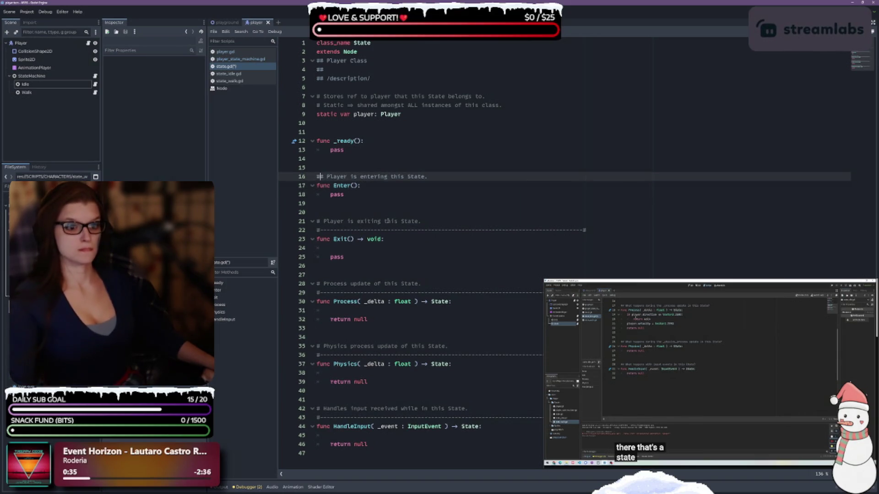
# Drop the separators above Exit and Process, Exit's -> void and blank line, and make both comments ##.
pyautogui.moveTo(594, 226); pyautogui.dragTo(329, 226)
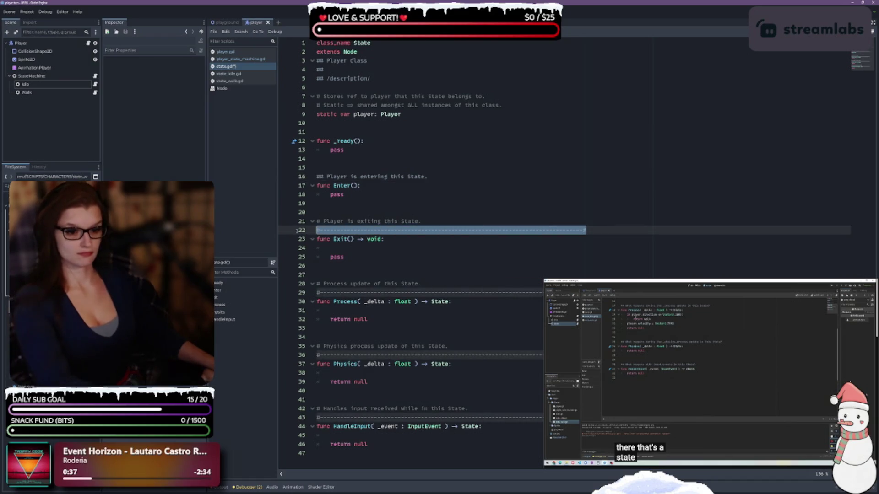
pyautogui.press('BackSpace')
pyautogui.press('BackSpace')
pyautogui.press('Home')
pyautogui.write('#')
pyautogui.press('Down')
pyautogui.moveTo(382, 229); pyautogui.dragTo(353, 230)
pyautogui.write(':')
pyautogui.click(352, 243)
pyautogui.press('BackSpace')
pyautogui.press('BackSpace')
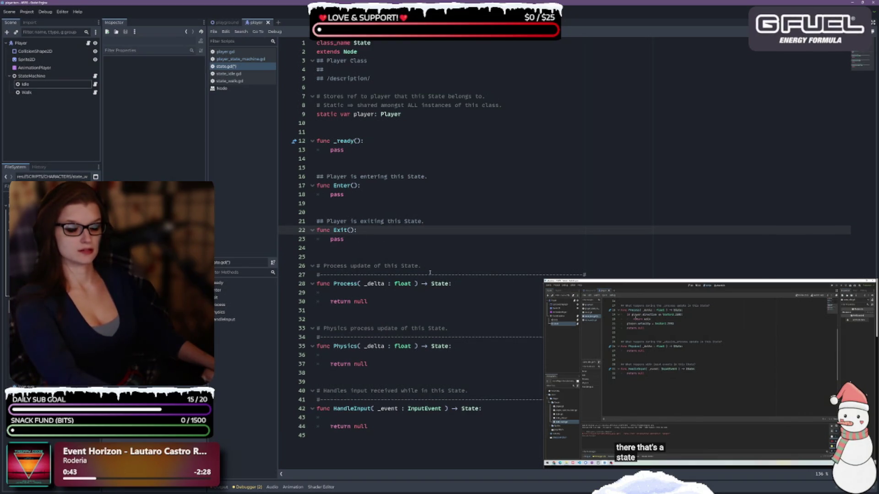
pyautogui.moveTo(317, 274); pyautogui.dragTo(586, 275)
pyautogui.press('BackSpace')
pyautogui.press('BackSpace')
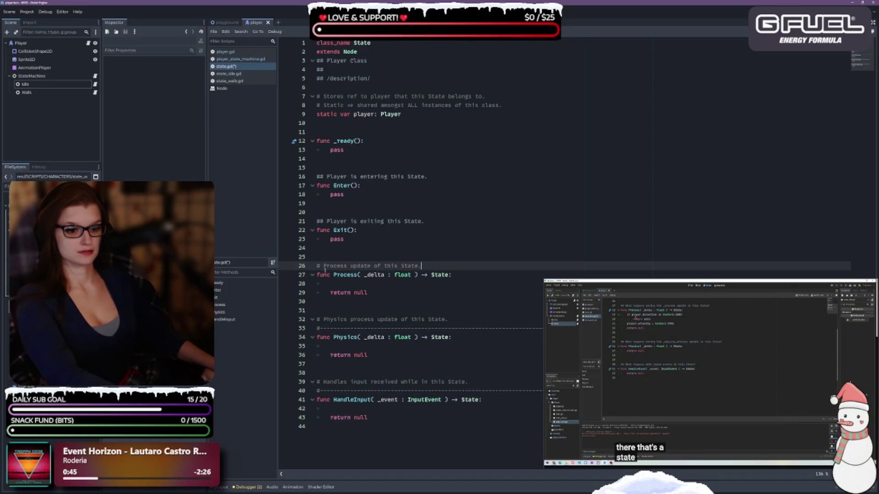
pyautogui.write('#')
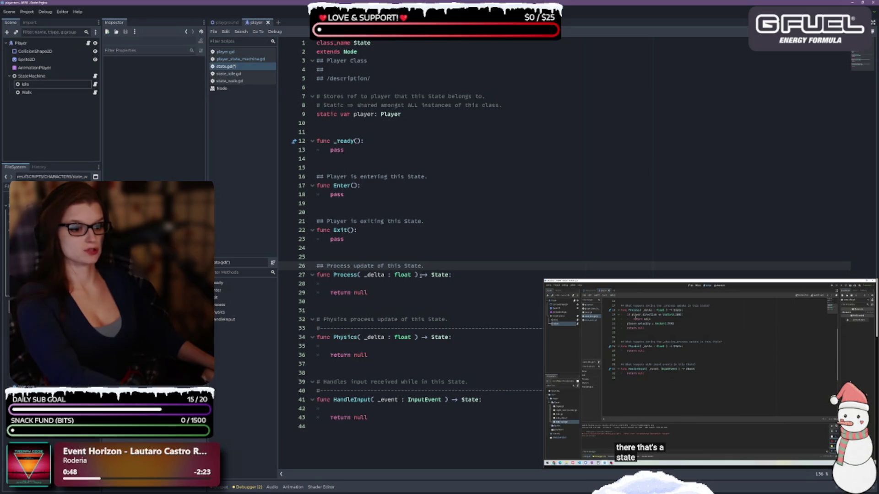
# Make Process take an untyped (_delta) parameter and remove its inner blank line.
pyautogui.click(414, 274)
pyautogui.press('BackSpace')
pyautogui.press('BackSpace')
pyautogui.press('BackSpace')
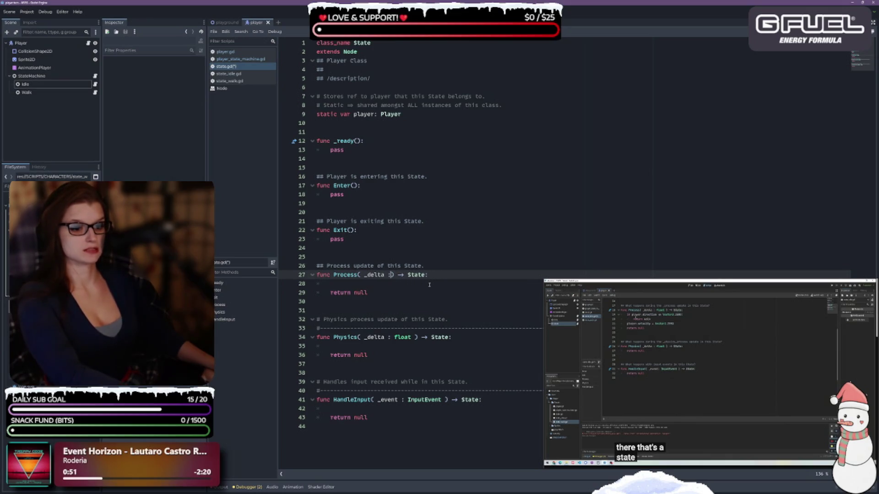
pyautogui.press('BackSpace')
pyautogui.click(364, 274)
pyautogui.press('BackSpace')
pyautogui.click(366, 292)
pyautogui.click(348, 283)
pyautogui.press('BackSpace')
pyautogui.press('BackSpace')
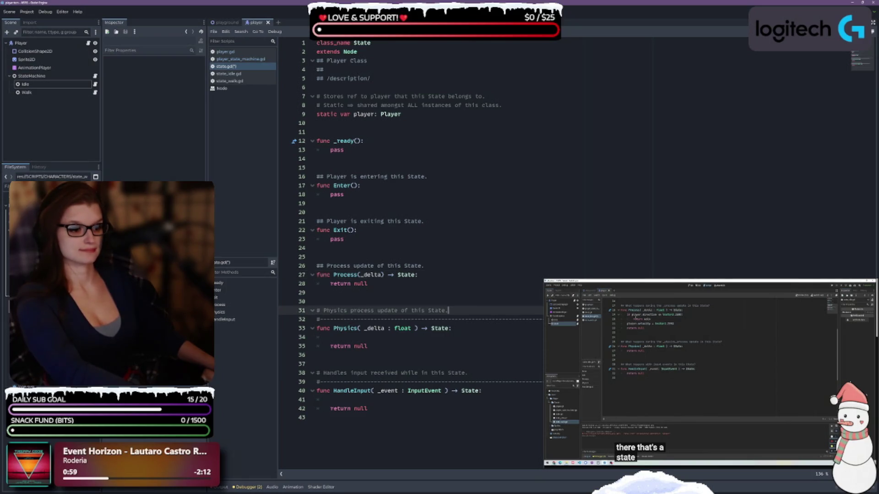
# Replace the separator above Physics with a ## comment and untype its _delta parameter.
pyautogui.moveTo(542, 319); pyautogui.dragTo(316, 319)
pyautogui.press('BackSpace')
pyautogui.press('BackSpace')
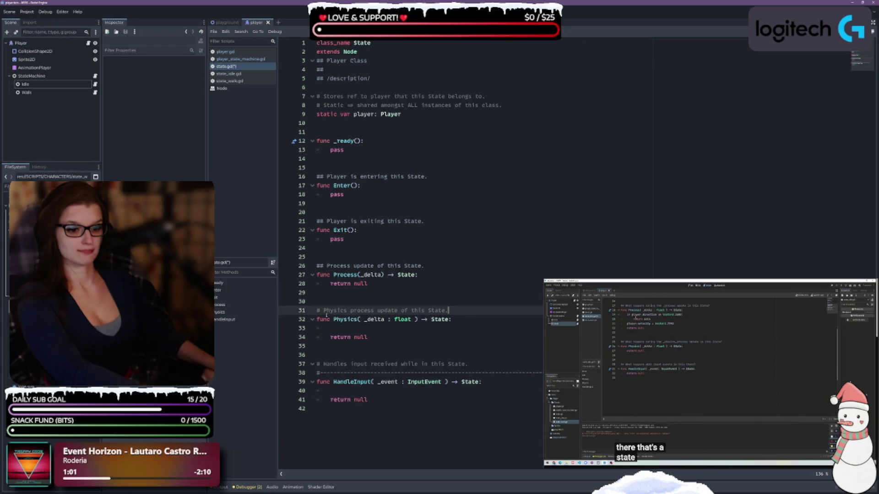
pyautogui.press('Home')
pyautogui.write('#')
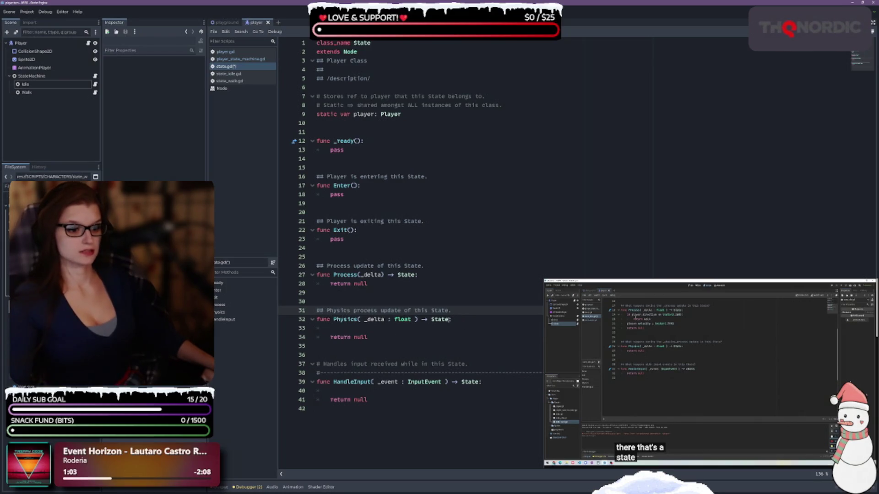
pyautogui.click(415, 319)
pyautogui.press('BackSpace')
pyautogui.press('BackSpace')
pyautogui.press('BackSpace')
pyautogui.press('BackSpace')
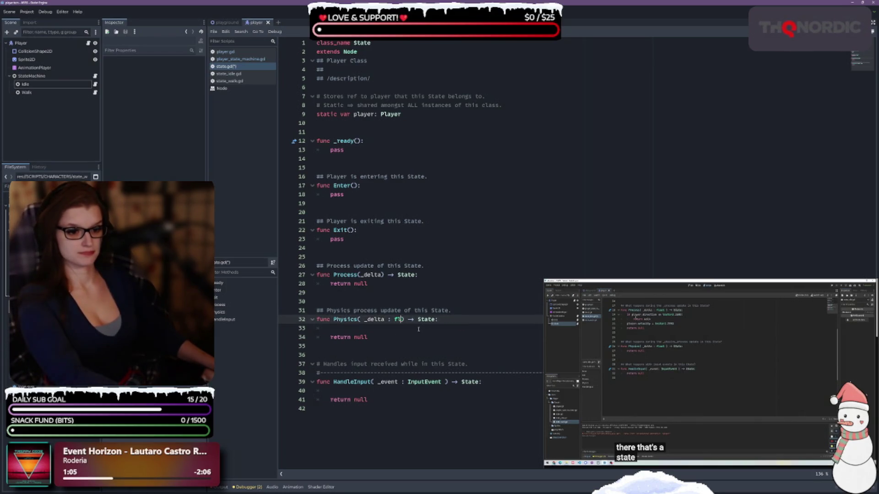
pyautogui.press('BackSpace')
pyautogui.press('Down')
# Drop the separator above HandleInput, make its comment ##, and untype _event.
pyautogui.press('BackSpace')
pyautogui.press('BackSpace')
pyautogui.moveTo(540, 364); pyautogui.dragTo(317, 365)
pyautogui.press('BackSpace')
pyautogui.press('BackSpace')
pyautogui.write('#')
pyautogui.click(445, 365)
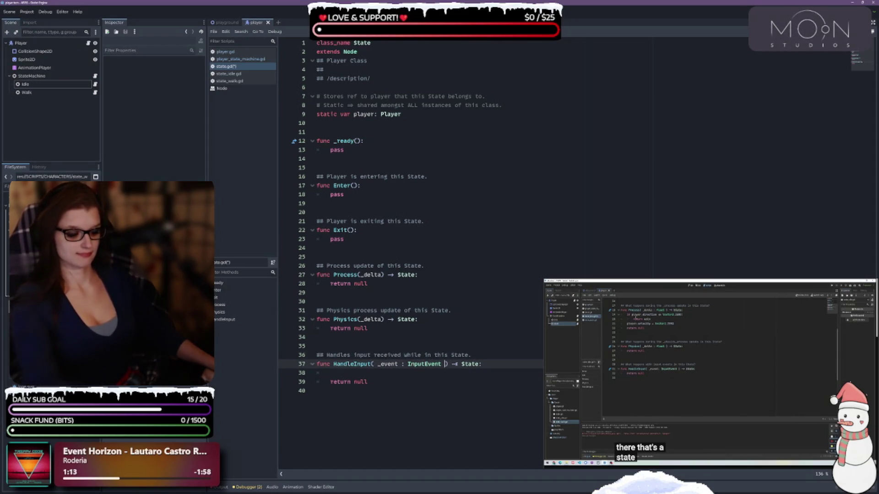
pyautogui.press('BackSpace')
pyautogui.press('BackSpace')
pyautogui.press('BackSpace')
pyautogui.press('BackSpace')
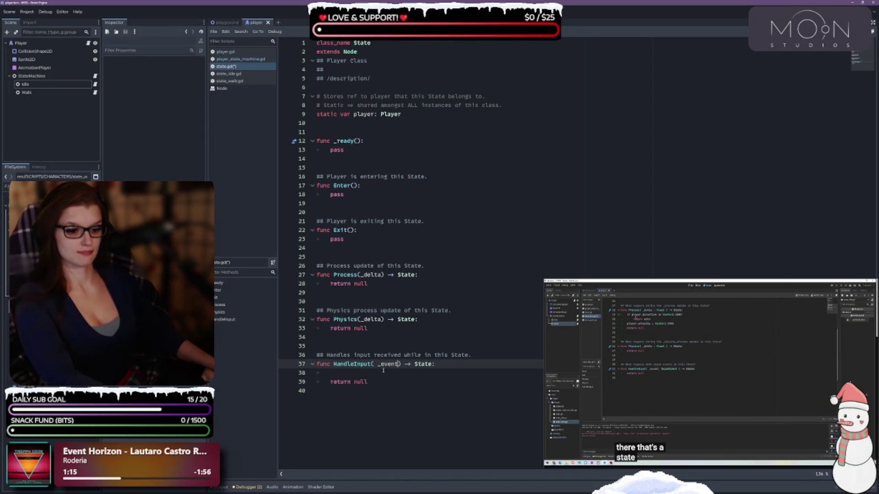
pyautogui.click(375, 364)
pyautogui.press('BackSpace')
pyautogui.click(361, 374)
pyautogui.press('BackSpace')
pyautogui.click(540, 381)
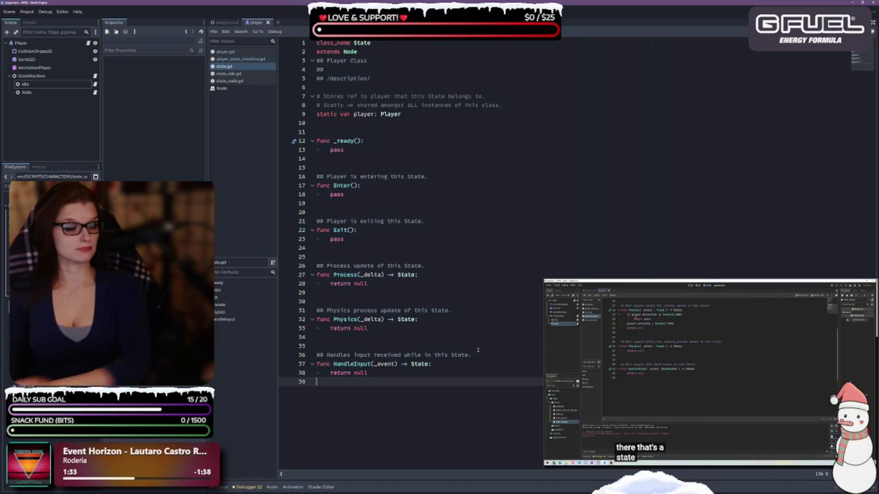
pyautogui.moveTo(367, 61); pyautogui.dragTo(326, 60)
# Retitle the doc header to '## State Class' and save state.gd.
pyautogui.write('State ')
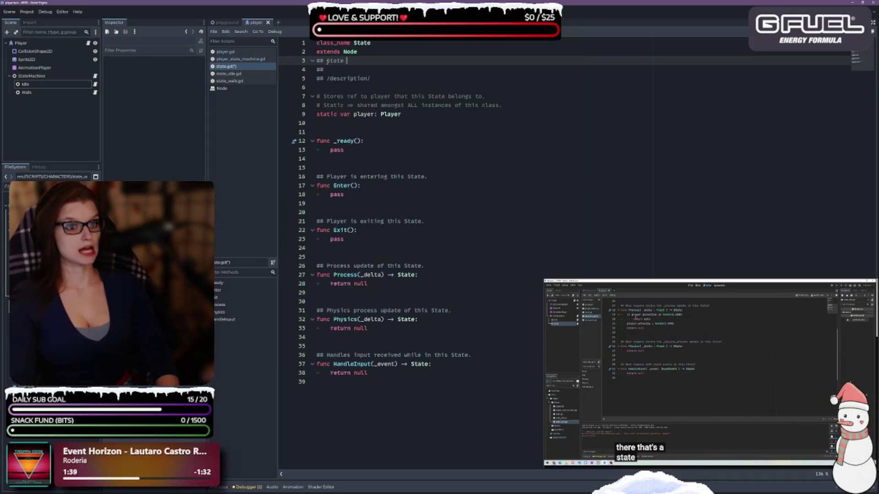
pyautogui.write('Class')
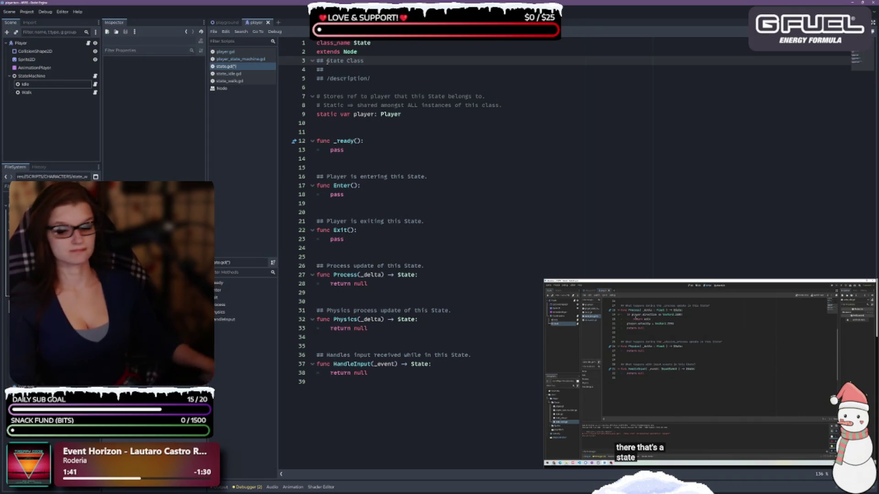
pyautogui.click(447, 120)
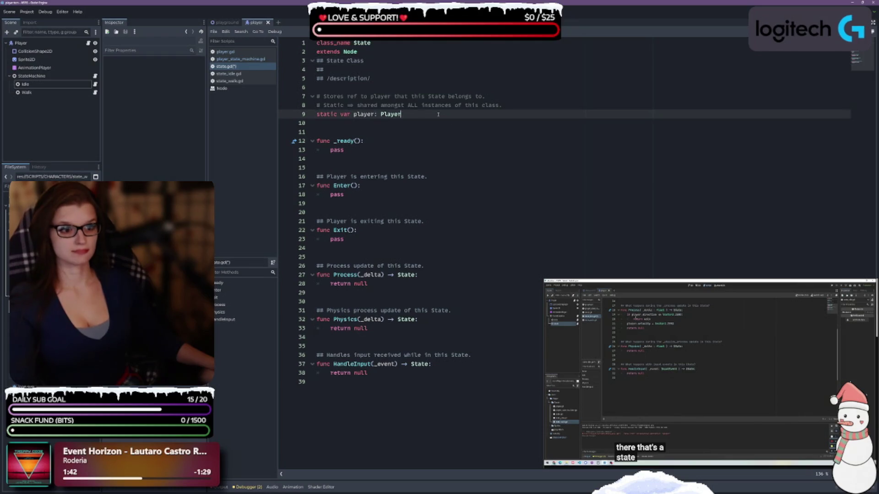
pyautogui.hotkey('ctrl', 's')
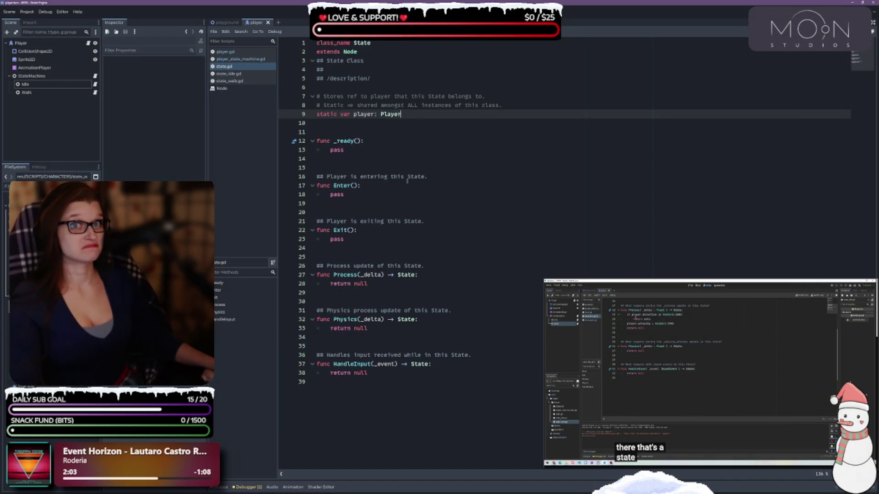
# Look over the player state machine script and the player.gd script.
pyautogui.click(241, 60)
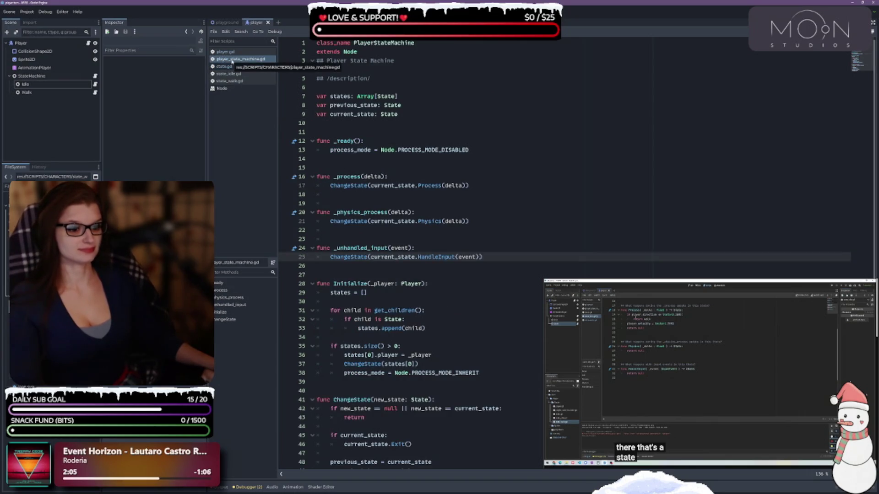
pyautogui.scroll(-1, 445, 173)
pyautogui.scroll(1, 490, 229)
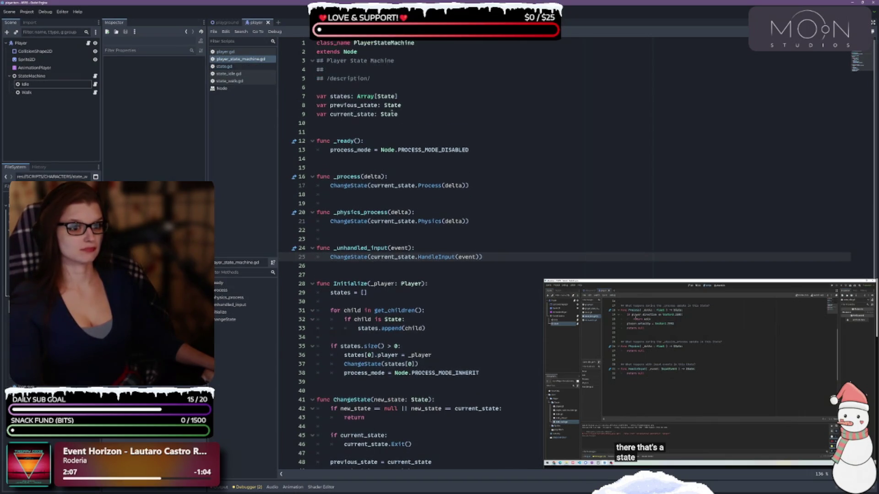
pyautogui.click(251, 51)
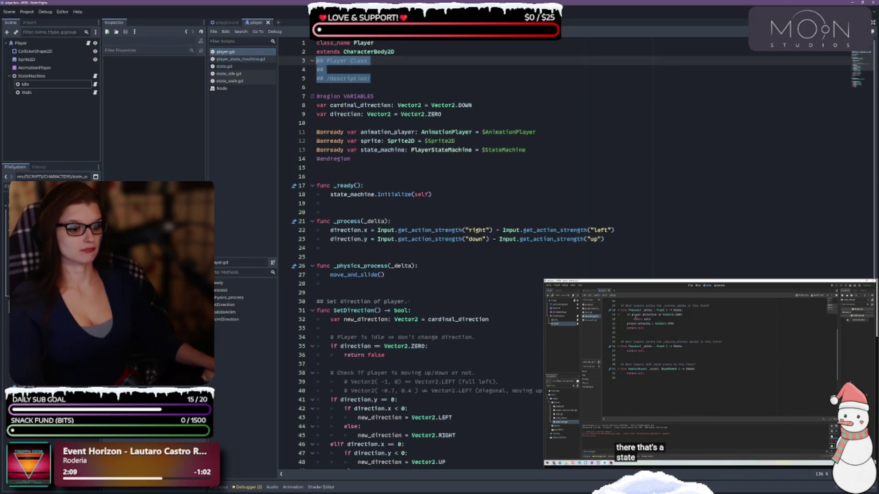
pyautogui.scroll(-10, 518, 231)
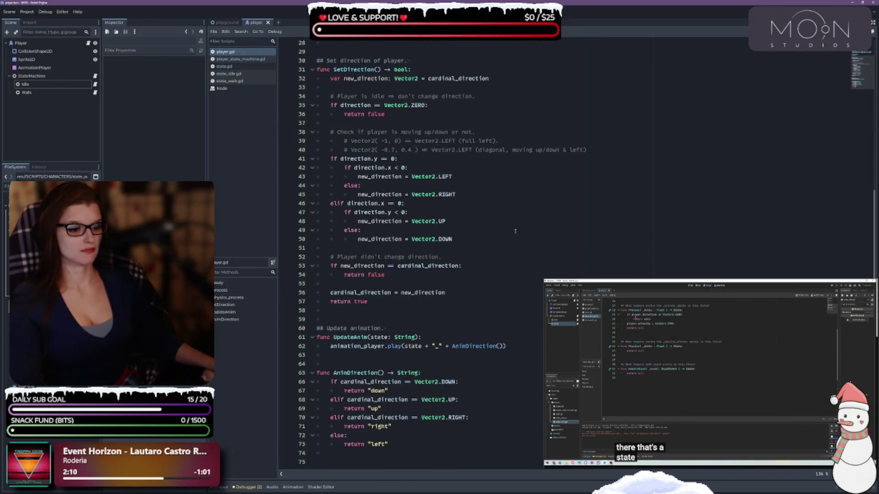
pyautogui.scroll(1, 528, 264)
pyautogui.scroll(4, 527, 263)
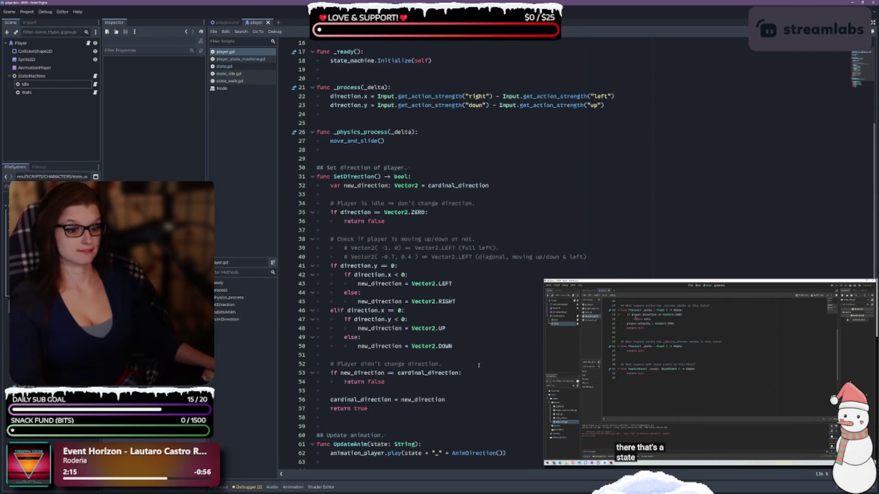
pyautogui.scroll(3, 478, 365)
# Delete the trailing periods from player.gd's comments on lines 30, 34, 38, 39 and 52.
pyautogui.click(458, 252)
pyautogui.scroll(2, 483, 254)
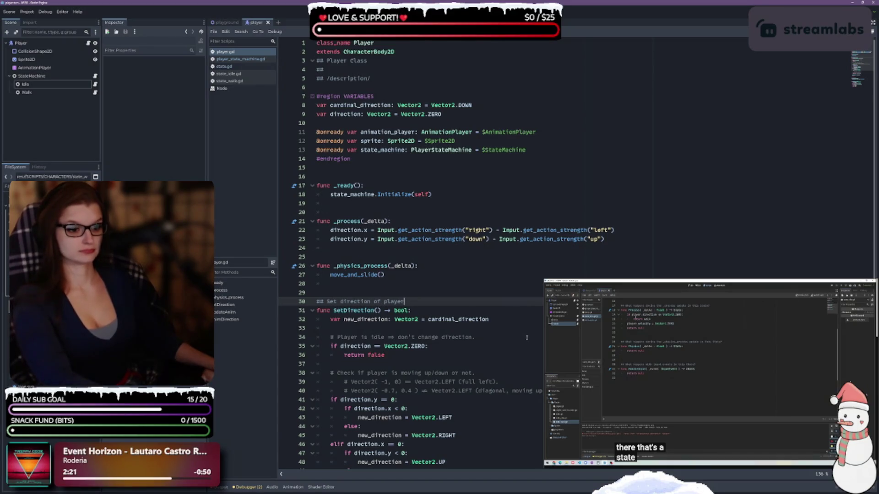
pyautogui.click(497, 382)
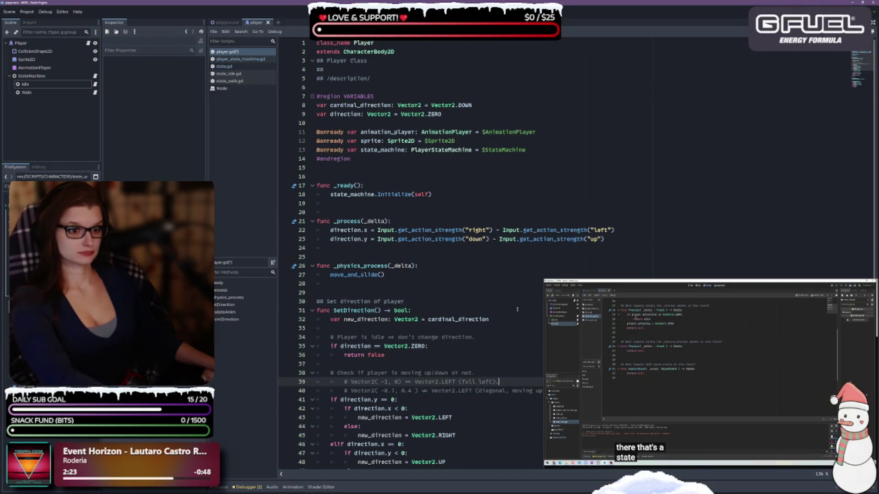
pyautogui.scroll(-4, 497, 308)
pyautogui.scroll(-1, 491, 295)
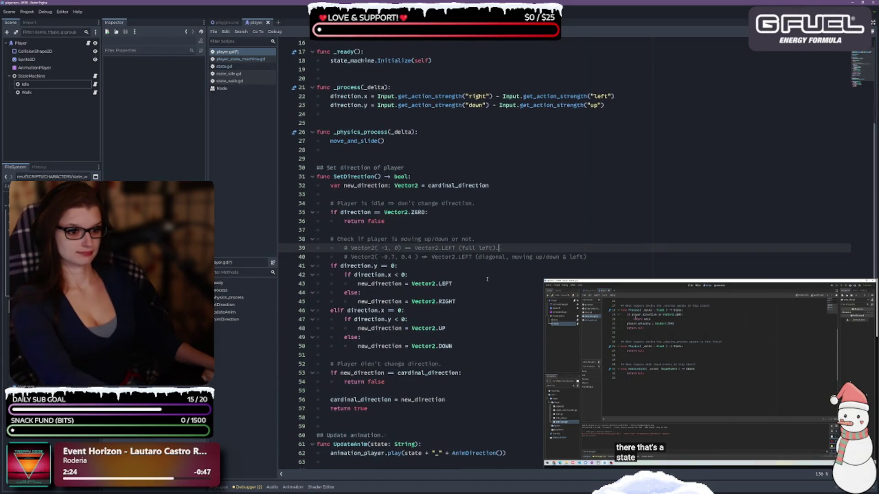
pyautogui.click(485, 239)
pyautogui.click(516, 250)
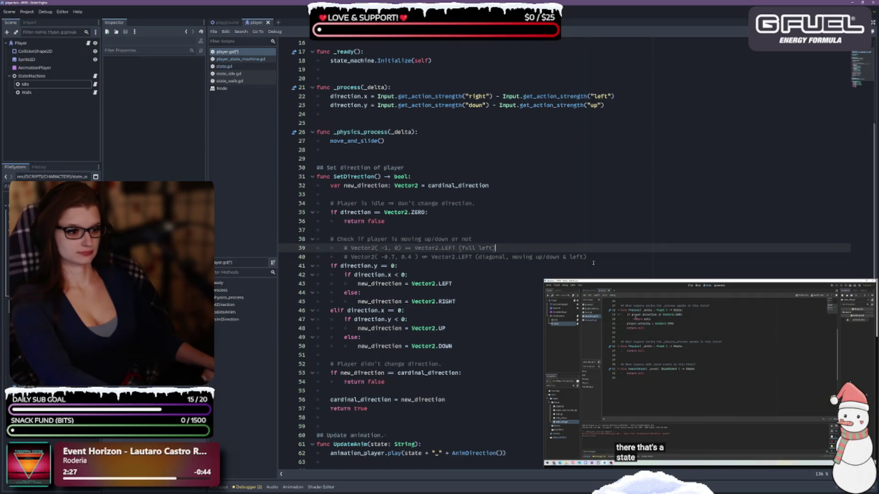
pyautogui.scroll(-4, 529, 349)
pyautogui.click(434, 329)
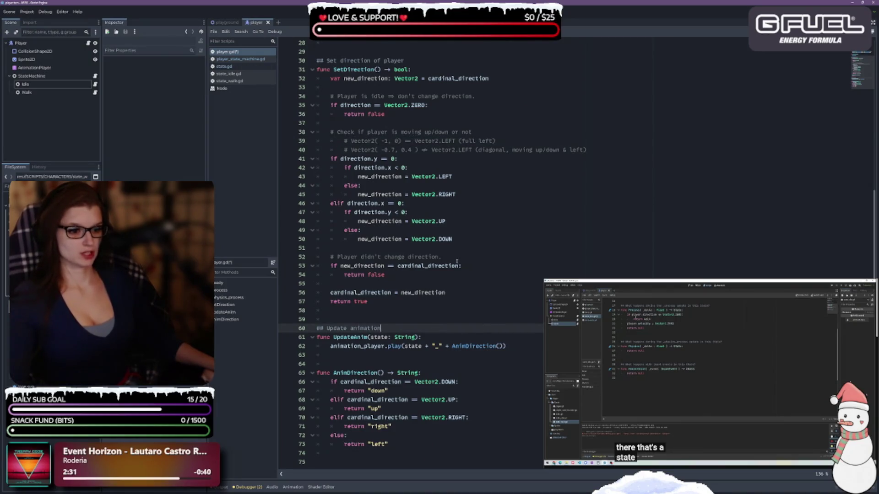
pyautogui.click(456, 256)
pyautogui.hotkey('ctrl', 'z')
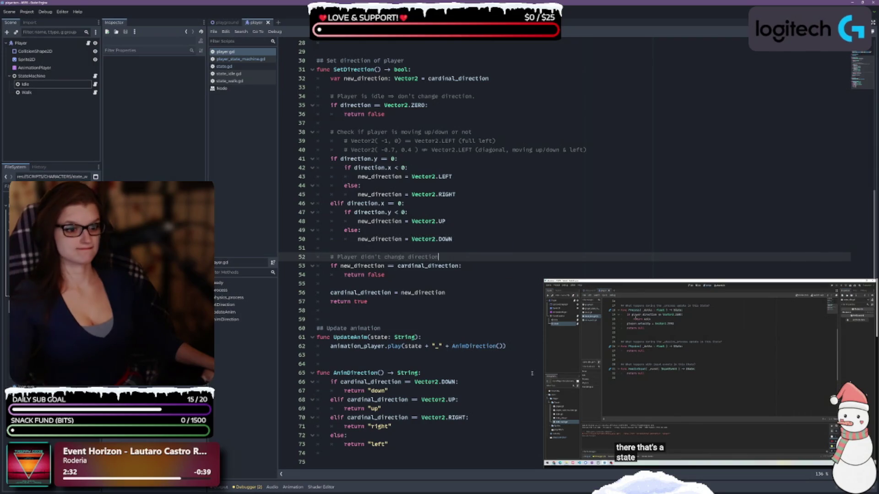
pyautogui.scroll(5, 499, 349)
pyautogui.scroll(4, 499, 349)
pyautogui.click(492, 341)
pyautogui.press('BackSpace')
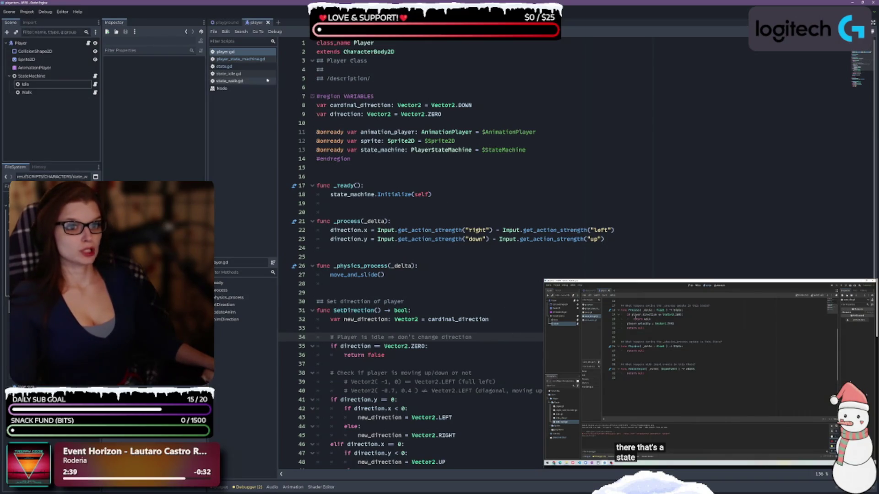
# Remove the trailing periods from state.gd's line 7 and 8 comments, then open state_idle.gd.
pyautogui.click(240, 58)
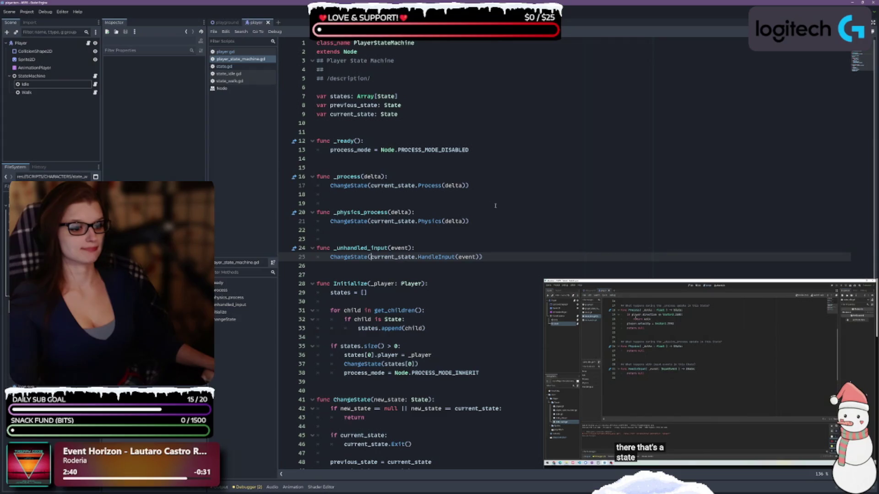
pyautogui.scroll(-1, 492, 206)
pyautogui.scroll(1, 491, 217)
pyautogui.click(224, 66)
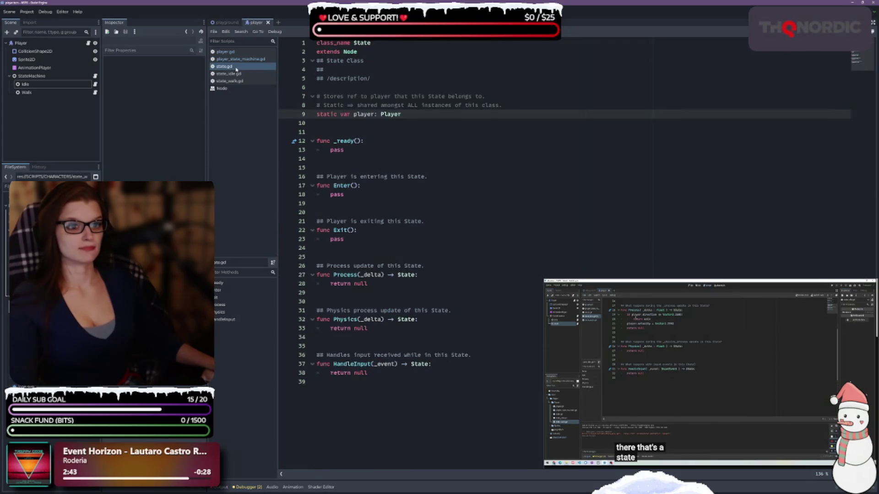
pyautogui.click(497, 95)
pyautogui.click(519, 106)
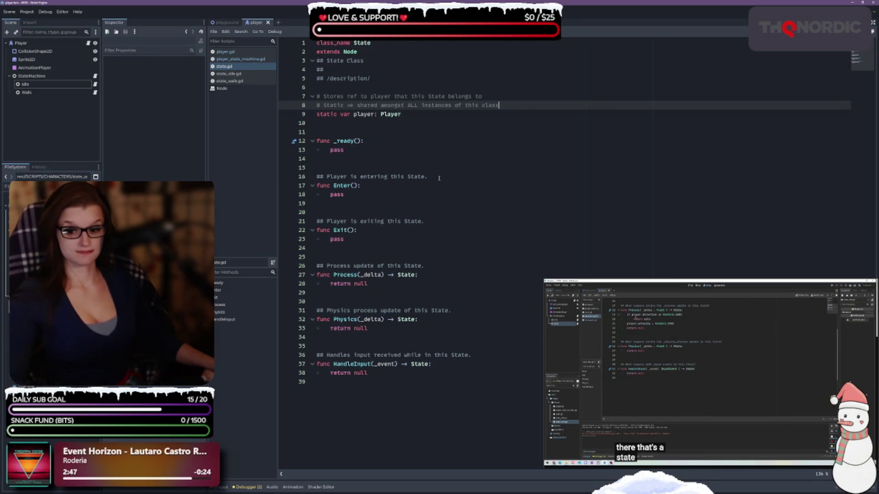
pyautogui.click(229, 73)
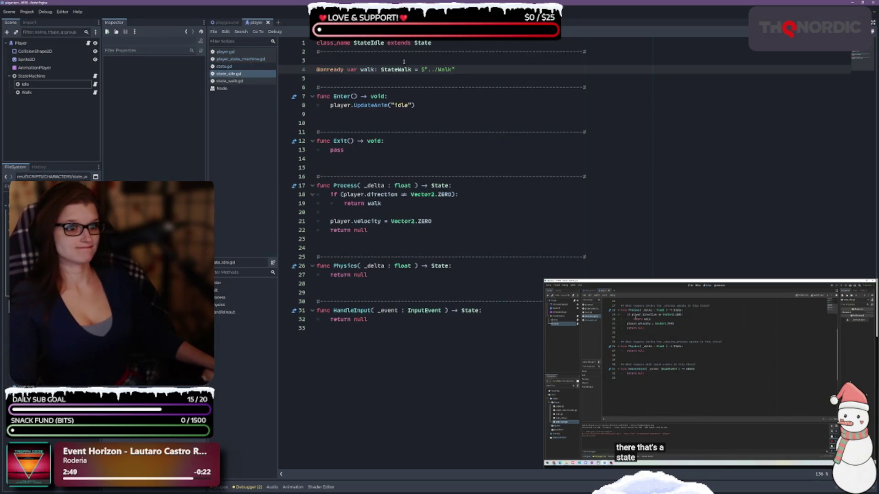
# Put 'extends State' on its own line and replace the separator with a '## StateIdle' header.
pyautogui.click(385, 44)
pyautogui.press('Return')
pyautogui.moveTo(587, 60); pyautogui.dragTo(315, 61)
pyautogui.press('BackSpace')
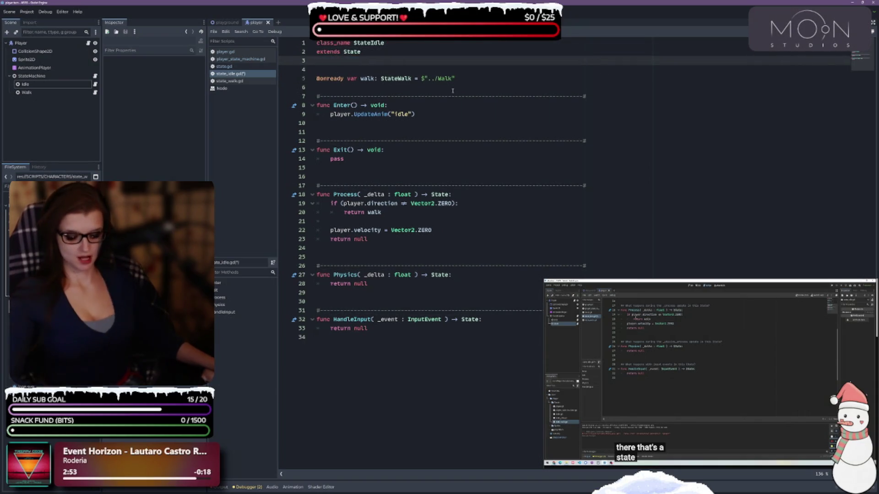
pyautogui.write('## Player Class ## ## /description/')
pyautogui.moveTo(368, 60); pyautogui.dragTo(326, 60)
pyautogui.write('StateIdle')
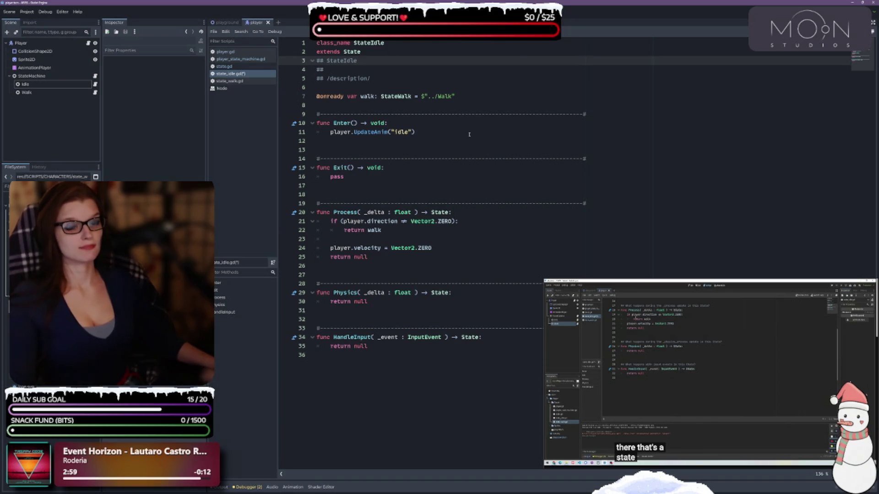
# Delete the dashed separators above Enter, Exit, Process, Physics and HandleInput.
pyautogui.tripleClick(451, 114)
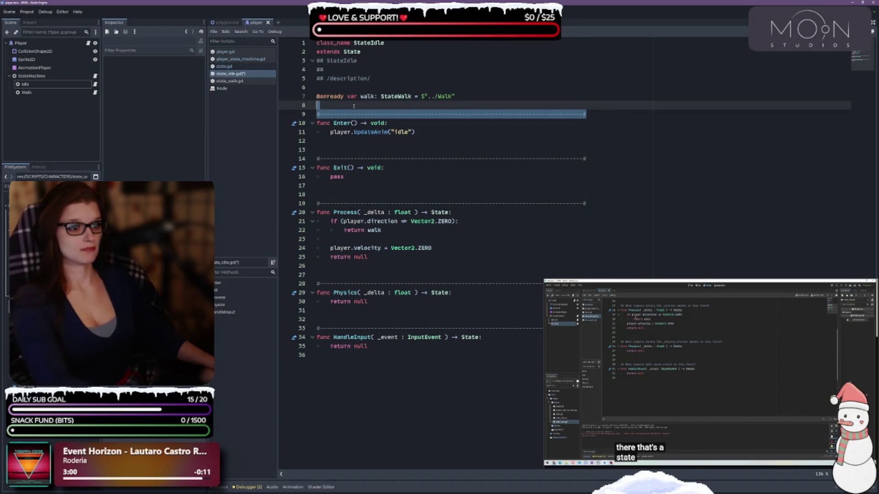
pyautogui.press('BackSpace')
pyautogui.moveTo(586, 159); pyautogui.dragTo(316, 159)
pyautogui.press('BackSpace')
pyautogui.press('BackSpace')
pyautogui.moveTo(587, 195); pyautogui.dragTo(316, 195)
pyautogui.press('BackSpace')
pyautogui.press('BackSpace')
pyautogui.moveTo(586, 265); pyautogui.dragTo(316, 265)
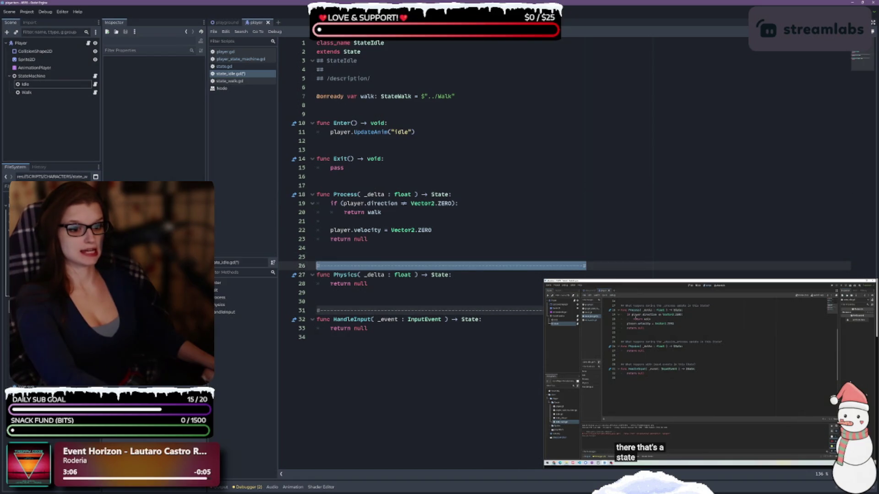
pyautogui.press('BackSpace')
pyautogui.press('BackSpace')
pyautogui.moveTo(587, 301); pyautogui.dragTo(316, 301)
pyautogui.press('BackSpace')
pyautogui.press('BackSpace')
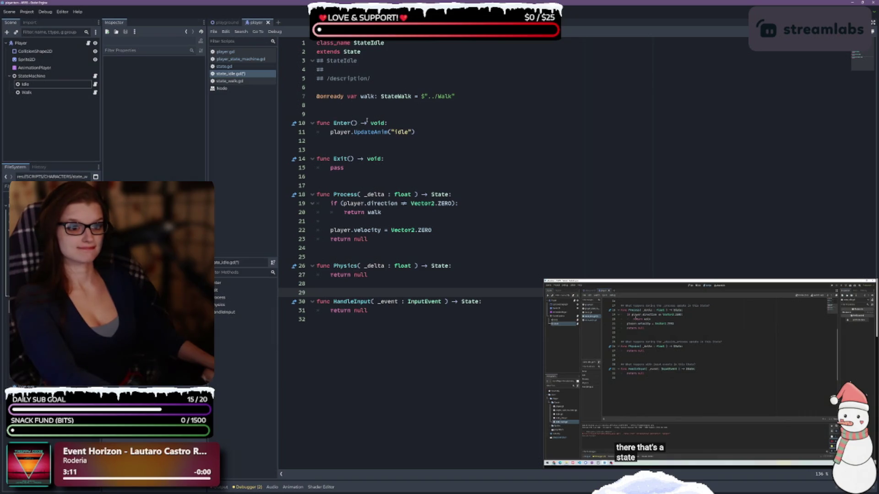
# Remove the void return types from Enter and Exit and untype Process's _delta parameter.
pyautogui.click(340, 114)
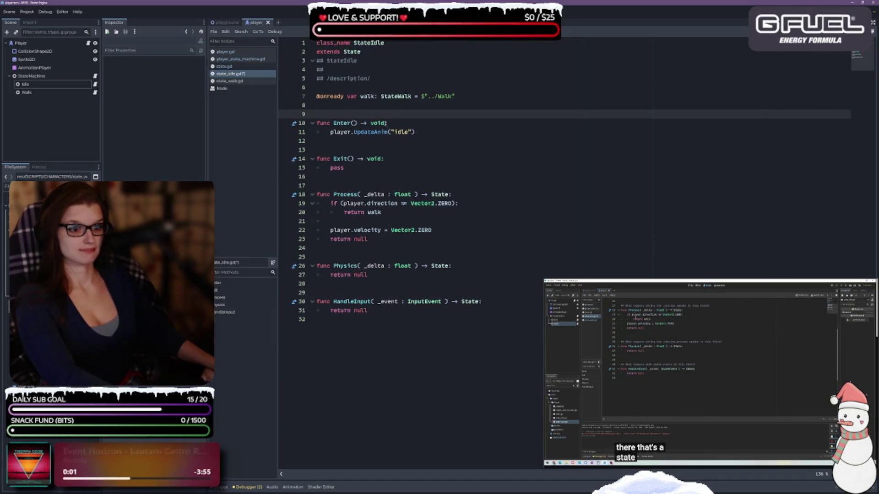
pyautogui.click(384, 122)
pyautogui.press('BackSpace')
pyautogui.press('BackSpace')
pyautogui.press('BackSpace')
pyautogui.press('BackSpace')
pyautogui.press('BackSpace')
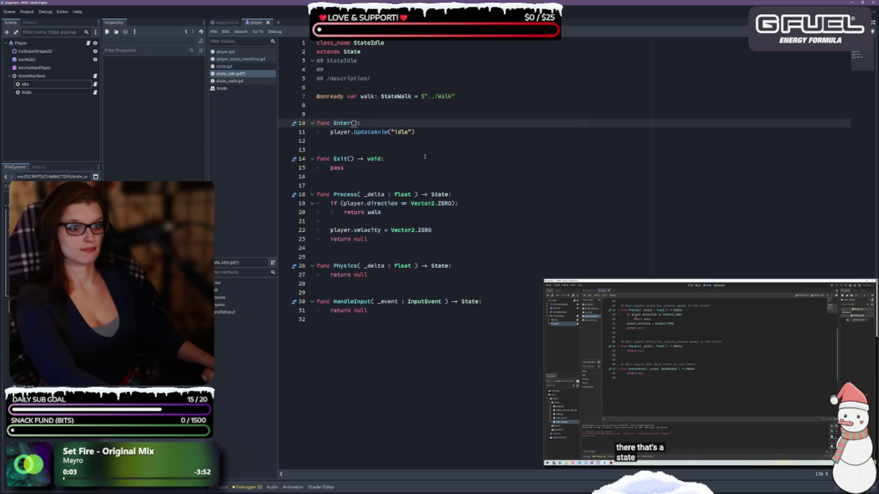
pyautogui.click(382, 159)
pyautogui.press('BackSpace')
pyautogui.press('BackSpace')
pyautogui.press('BackSpace')
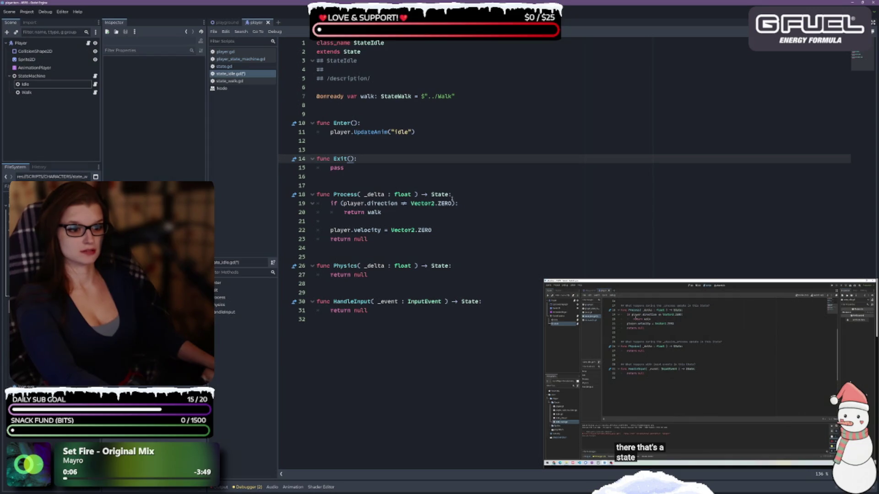
pyautogui.click(414, 194)
pyautogui.press('BackSpace')
pyautogui.press('BackSpace')
pyautogui.press('BackSpace')
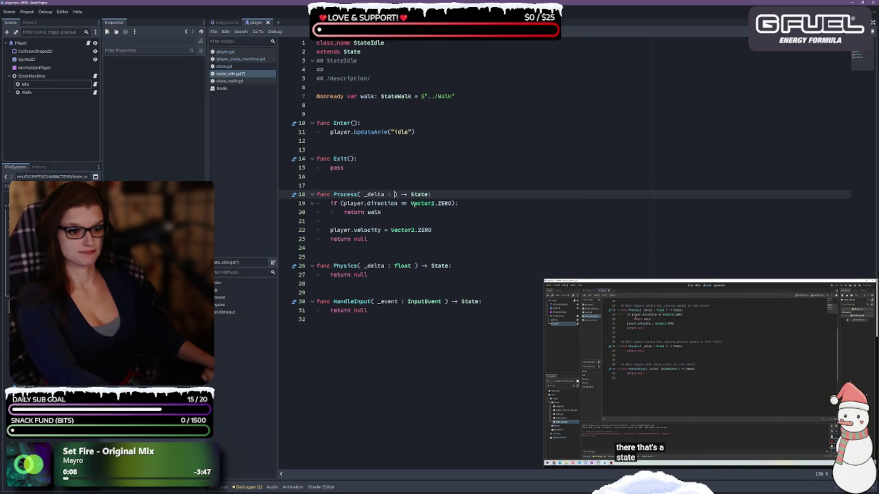
pyautogui.hotkey('ctrl', 'Left')
pyautogui.press('BackSpace')
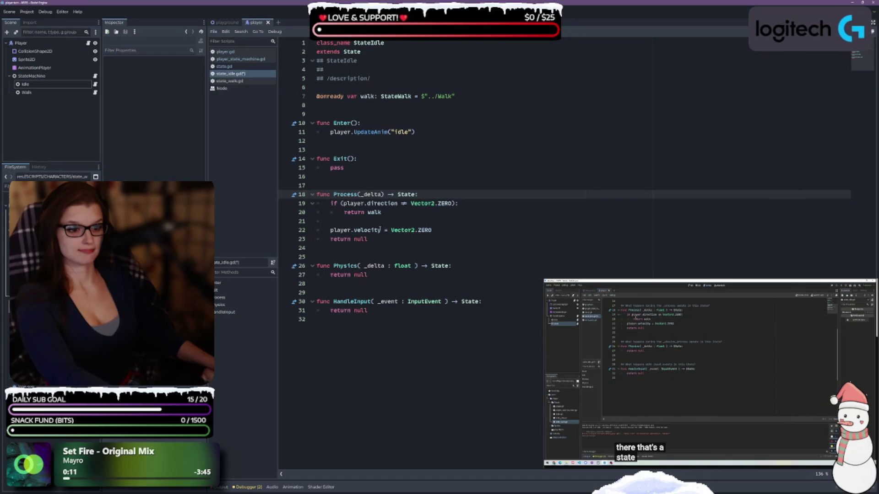
pyautogui.click(342, 203)
pyautogui.press('BackSpace')
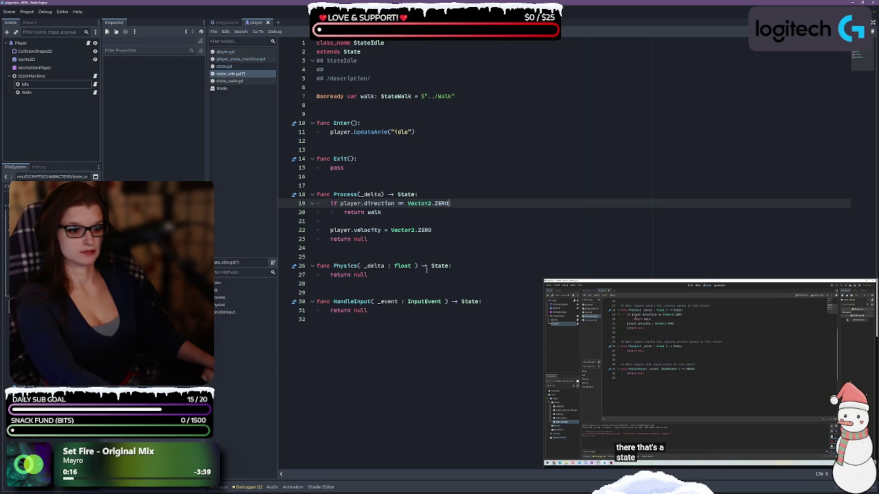
# Strip the float hint from Physics's _delta and the InputEvent hint from HandleInput's _event.
pyautogui.click(412, 267)
pyautogui.press('BackSpace')
pyautogui.press('BackSpace')
pyautogui.press('BackSpace')
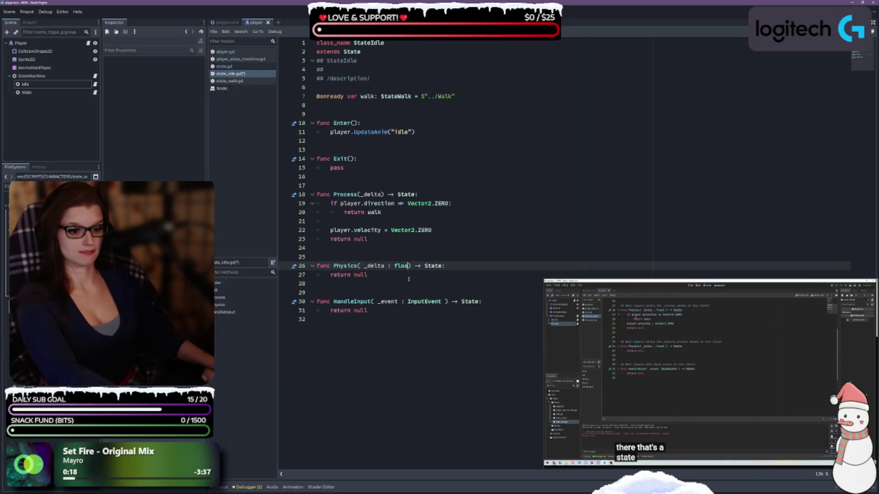
pyautogui.press('BackSpace')
pyautogui.click(365, 267)
pyautogui.press('BackSpace')
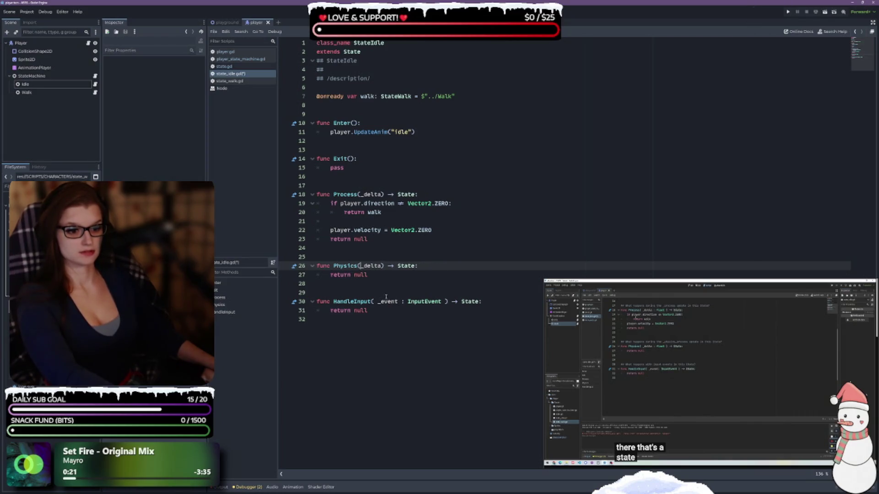
pyautogui.moveTo(447, 302); pyautogui.dragTo(399, 303)
pyautogui.press('BackSpace')
pyautogui.press('BackSpace')
pyautogui.click(377, 302)
pyautogui.press('BackSpace')
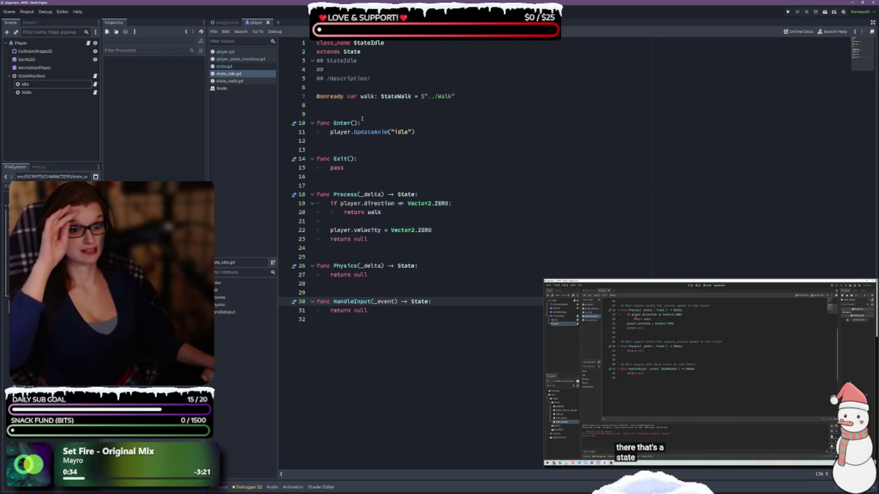
pyautogui.click(346, 108)
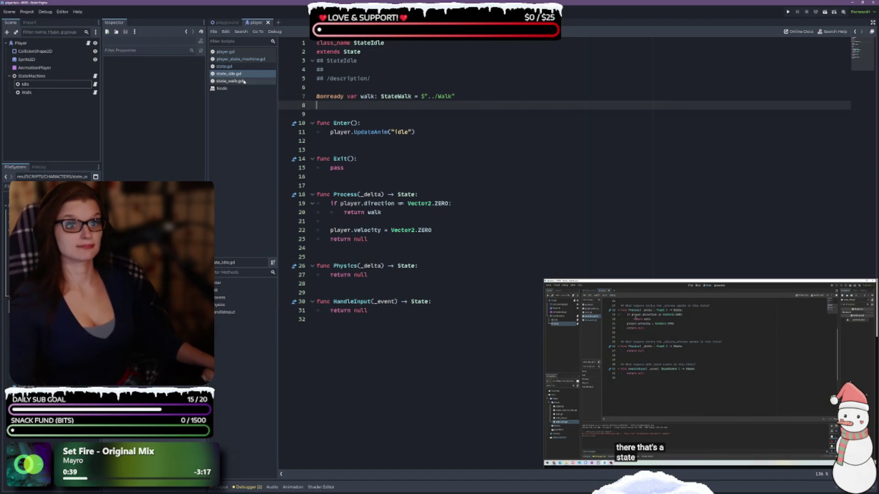
# In state_walk.gd, replace the line-2 separator with a pasted '## StateWalk' doc header.
pyautogui.click(229, 81)
pyautogui.moveTo(590, 51); pyautogui.dragTo(286, 51)
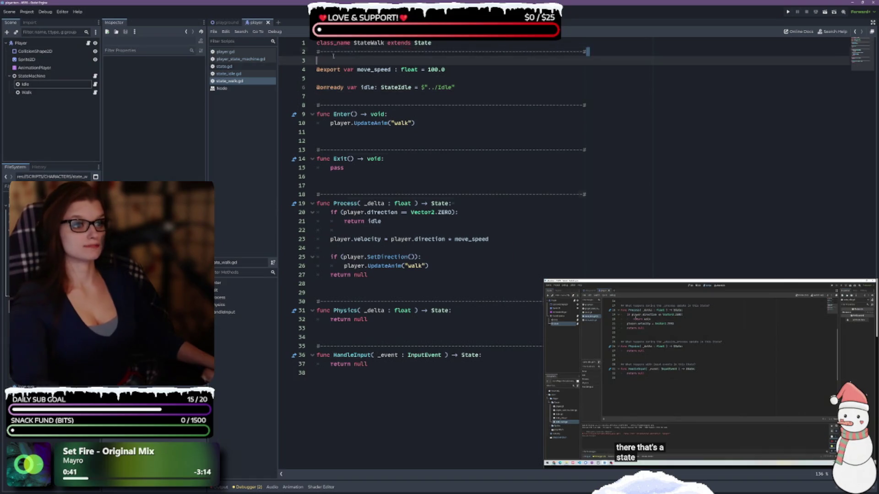
pyautogui.write('## Player Class ## ## /description/')
pyautogui.moveTo(367, 52); pyautogui.dragTo(326, 52)
pyautogui.write('State')
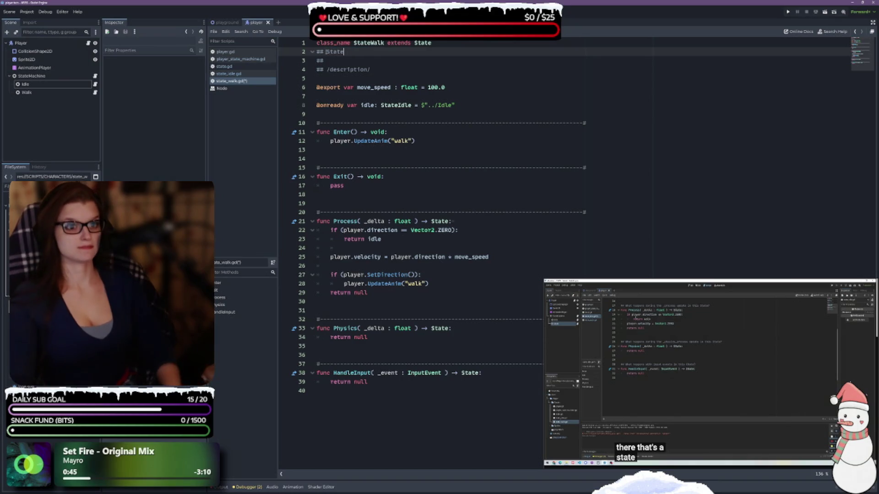
pyautogui.write('Walk')
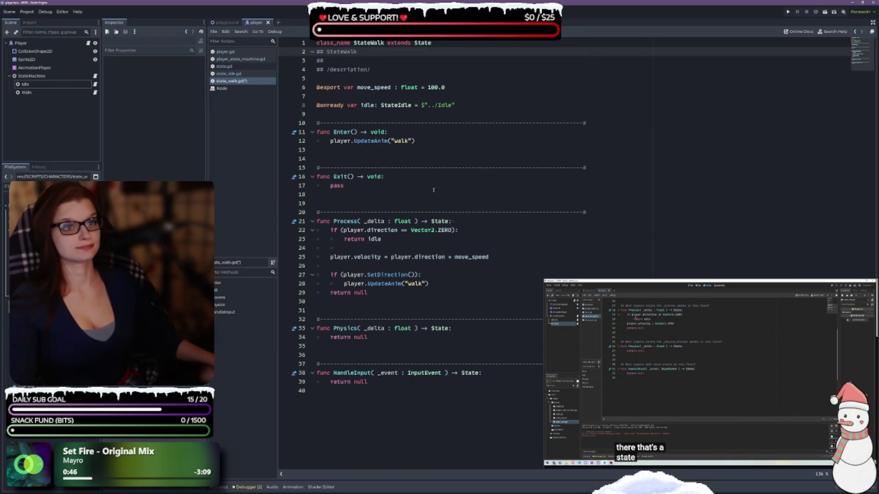
# Delete the separator comments above Enter and Exit and drop their void return types.
pyautogui.click(460, 96)
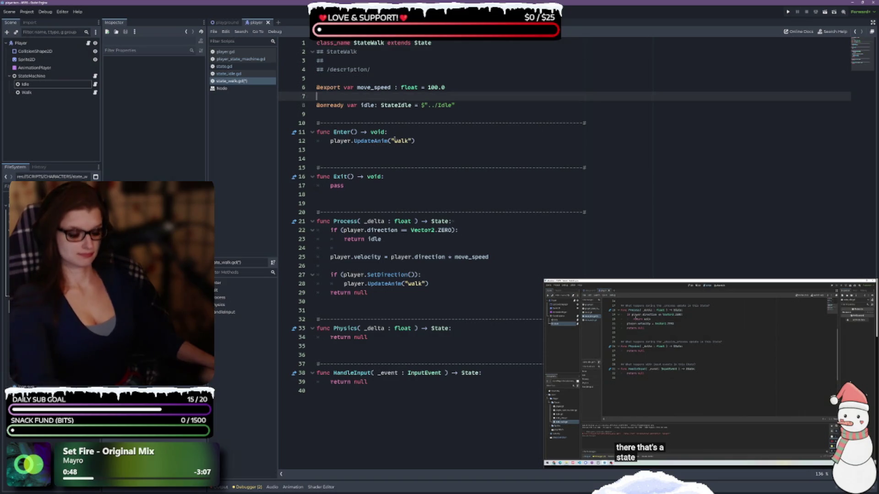
pyautogui.moveTo(579, 122); pyautogui.dragTo(314, 123)
pyautogui.press('BackSpace')
pyautogui.moveTo(385, 132); pyautogui.dragTo(358, 132)
pyautogui.press('BackSpace')
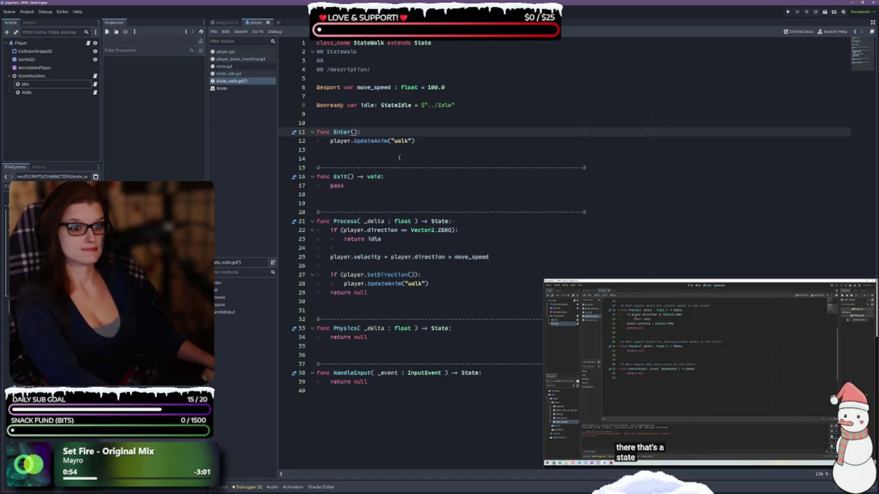
pyautogui.moveTo(585, 168); pyautogui.dragTo(315, 169)
pyautogui.press('BackSpace')
pyautogui.press('BackSpace')
pyautogui.moveTo(380, 167); pyautogui.dragTo(352, 167)
pyautogui.press('BackSpace')
# Remove the separator above Process and the float type hint on its _delta parameter.
pyautogui.click(611, 205)
pyautogui.moveTo(610, 205); pyautogui.dragTo(316, 204)
pyautogui.press('BackSpace')
pyautogui.press('BackSpace')
pyautogui.moveTo(418, 204); pyautogui.dragTo(385, 205)
pyautogui.press('BackSpace')
pyautogui.click(365, 204)
pyautogui.press('BackSpace')
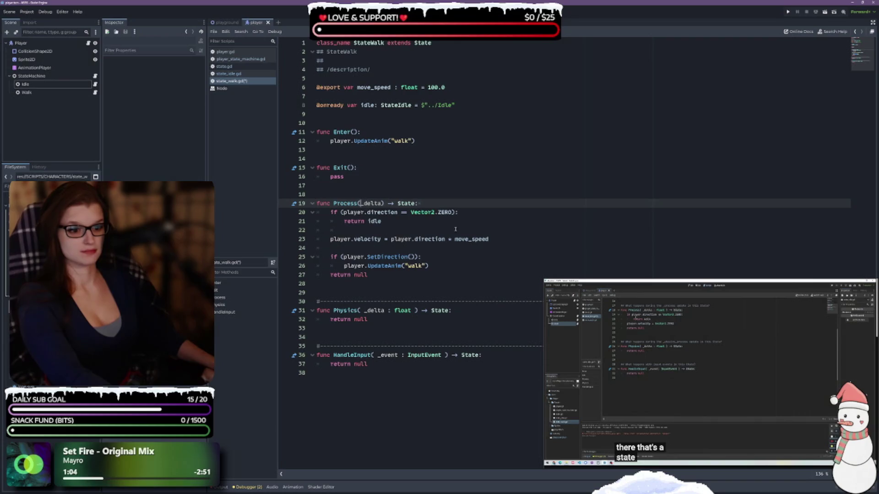
# Strip the parentheses from the player.direction and SetDirection if conditions in Process.
pyautogui.click(344, 213)
pyautogui.press('BackSpace')
pyautogui.click(452, 212)
pyautogui.press('BackSpace')
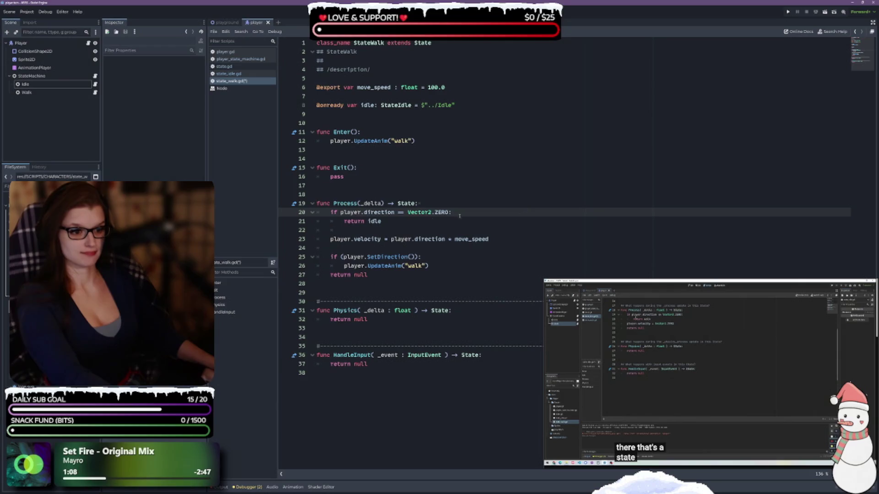
pyautogui.click(417, 257)
pyautogui.press('BackSpace')
pyautogui.click(341, 257)
pyautogui.press('BackSpace')
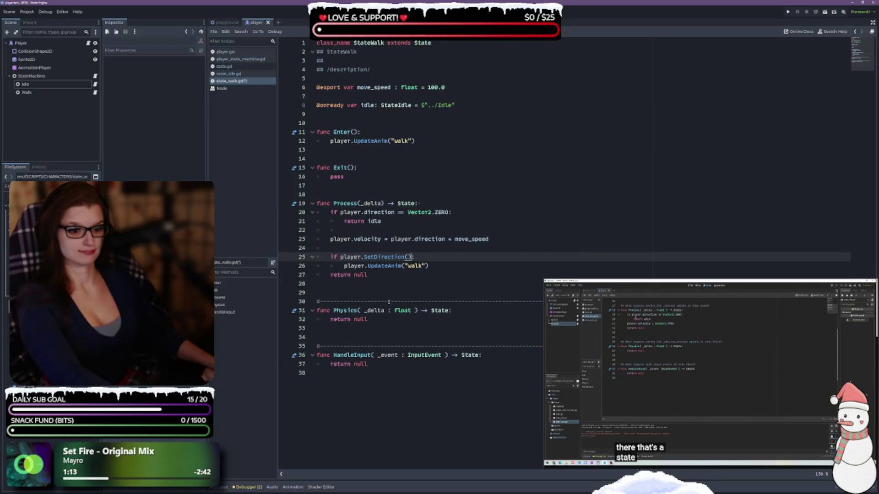
# Delete the separator above Physics and remove its _delta float type hint.
pyautogui.moveTo(490, 302); pyautogui.dragTo(296, 295)
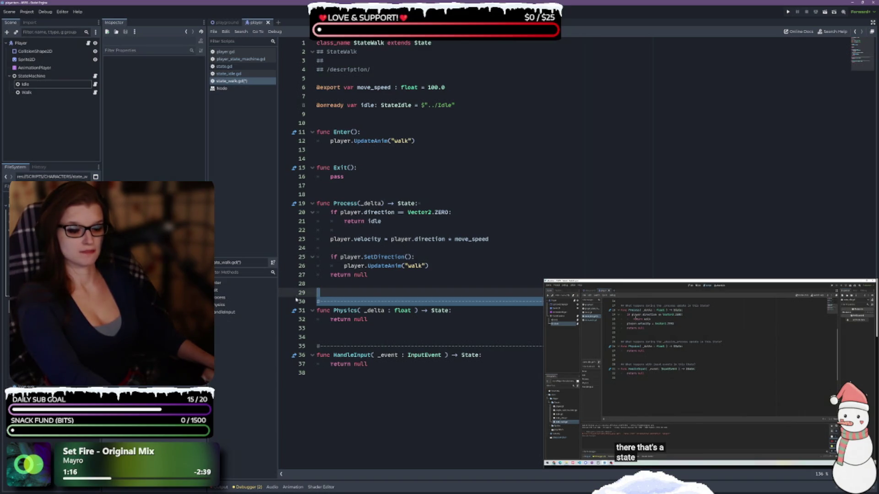
pyautogui.press('Delete')
pyautogui.moveTo(415, 301); pyautogui.dragTo(385, 301)
pyautogui.press('BackSpace')
pyautogui.click(364, 302)
pyautogui.press('BackSpace')
# Clear the separator and blank line above HandleInput, remove its InputEvent hint, and save.
pyautogui.click(365, 337)
pyautogui.press('Down')
pyautogui.press('Up')
pyautogui.click(365, 325)
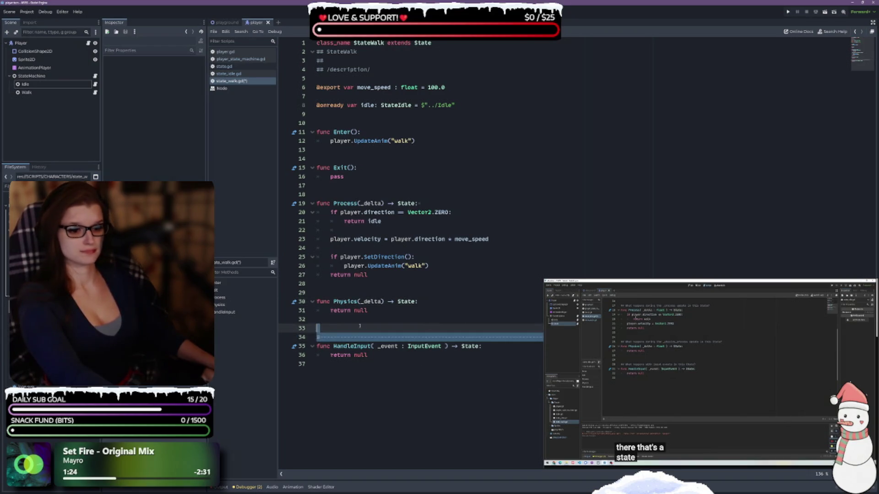
pyautogui.press('BackSpace')
pyautogui.moveTo(445, 337); pyautogui.dragTo(397, 337)
pyautogui.press('BackSpace')
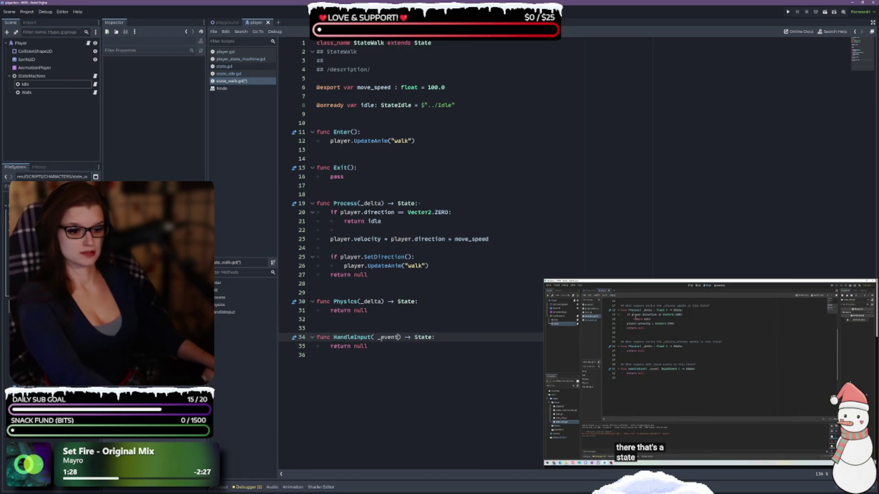
pyautogui.press('BackSpace')
pyautogui.press('Down')
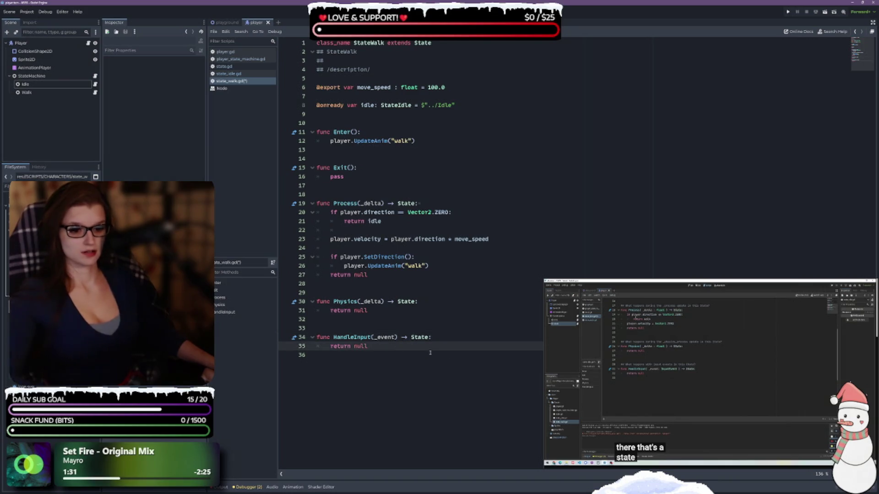
pyautogui.hotkey('ctrl', 's')
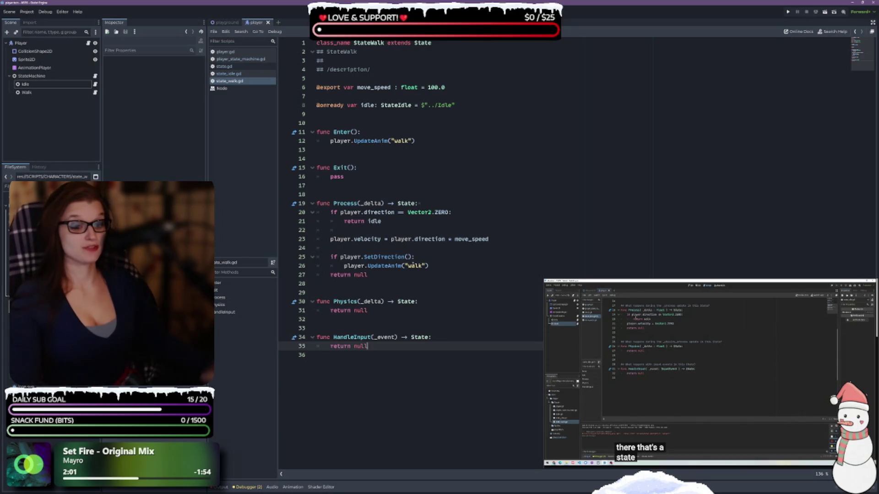
# Bring up the GDScript style guide at its Constants & Enums and Code Order sections.
pyautogui.click(351, 326)
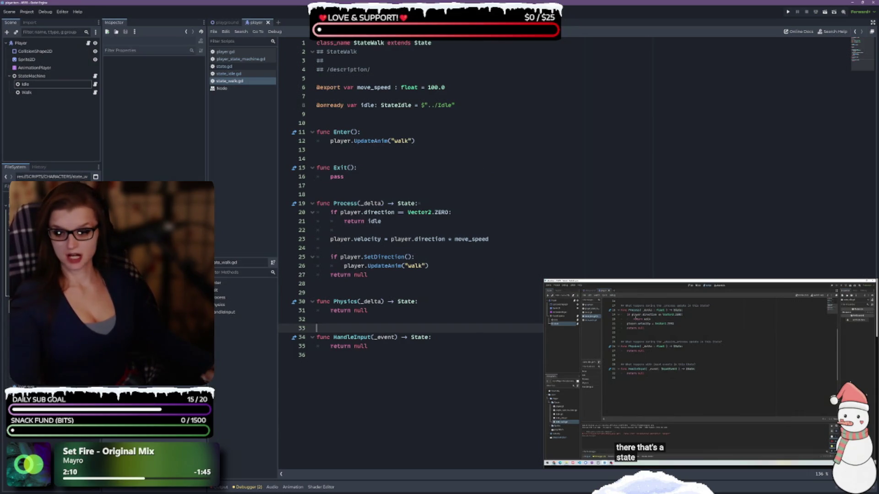
pyautogui.hotkey('alt', 'Tab')
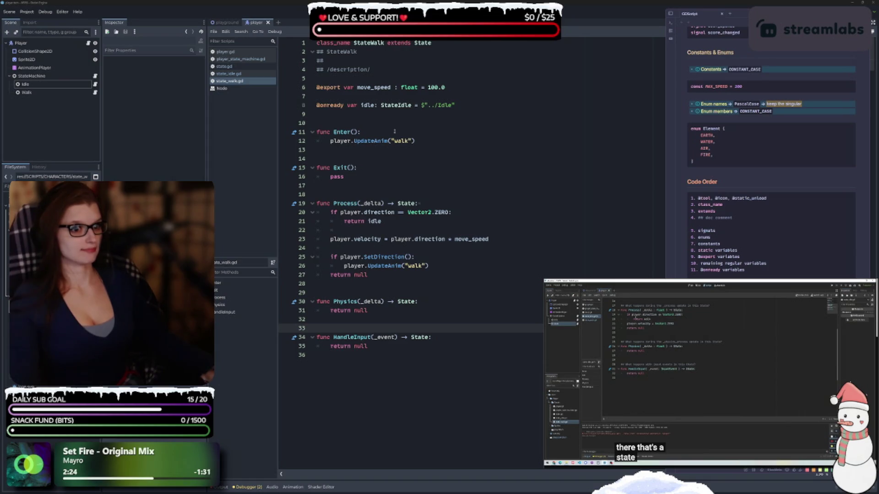
pyautogui.click(346, 96)
pyautogui.press('BackSpace')
pyautogui.click(345, 111)
pyautogui.click(344, 109)
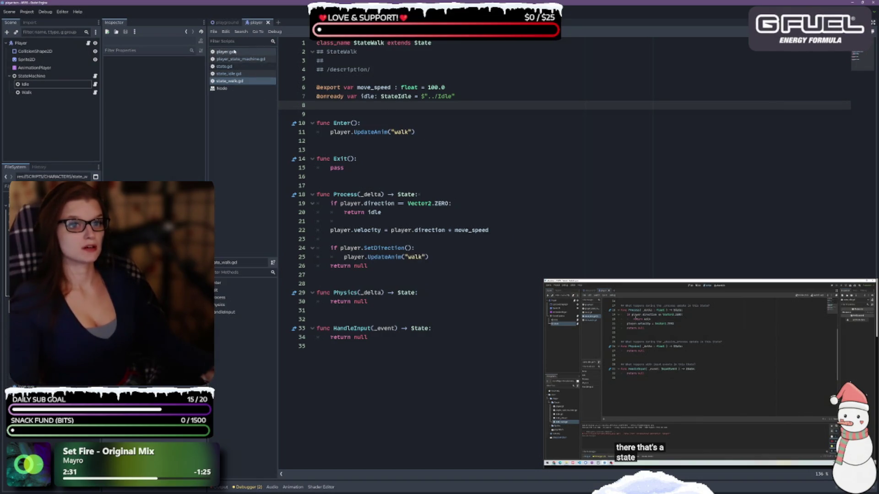
# Put extends State on its own line and open player.gd.
pyautogui.click(387, 43)
pyautogui.press('Return')
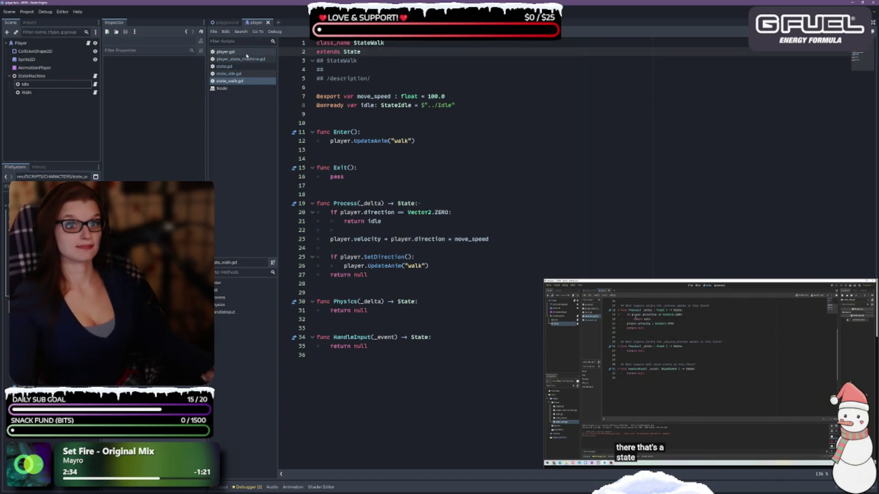
pyautogui.click(244, 53)
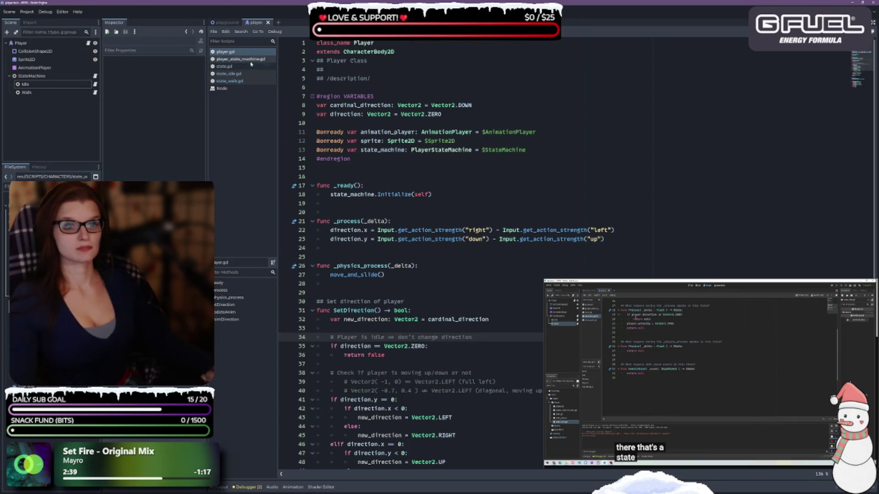
# Wrap the variables in player_state_machine.gd in a #region VARIABLES block.
pyautogui.moveTo(374, 96); pyautogui.dragTo(310, 98)
pyautogui.hotkey('ctrl', 'c')
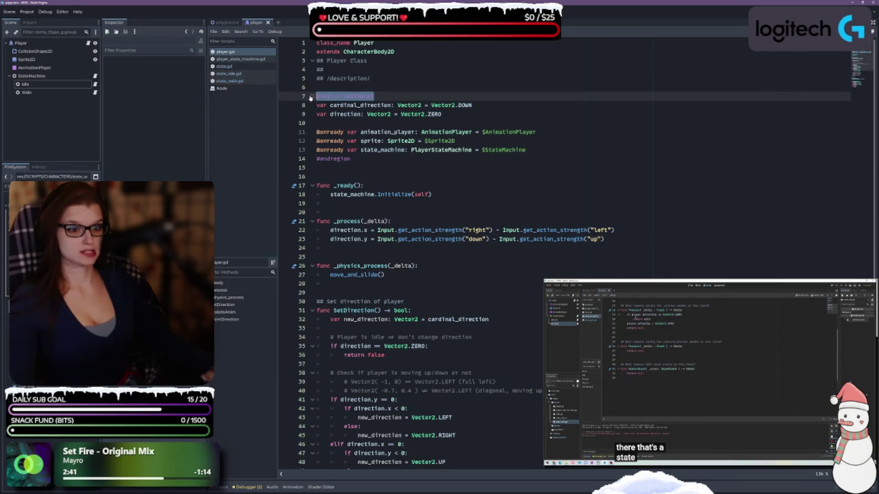
pyautogui.click(249, 60)
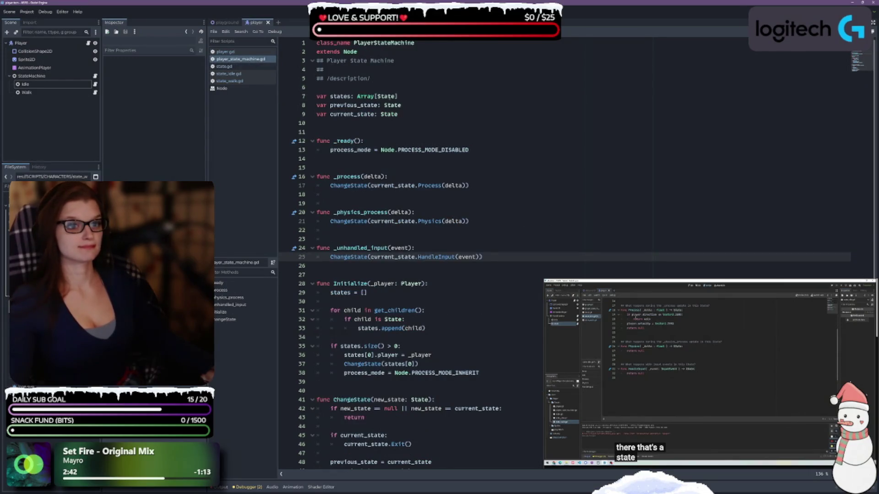
pyautogui.click(389, 87)
pyautogui.hotkey('ctrl', 'v')
pyautogui.click(388, 81)
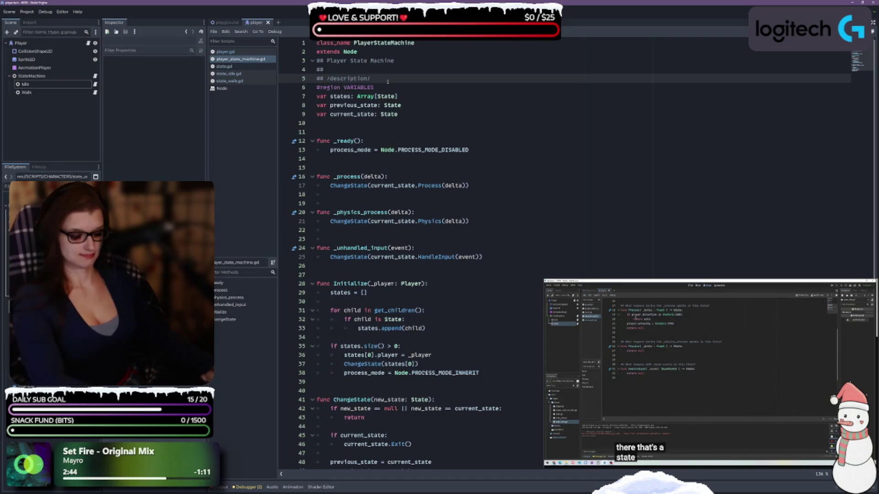
pyautogui.press('Return')
pyautogui.click(344, 131)
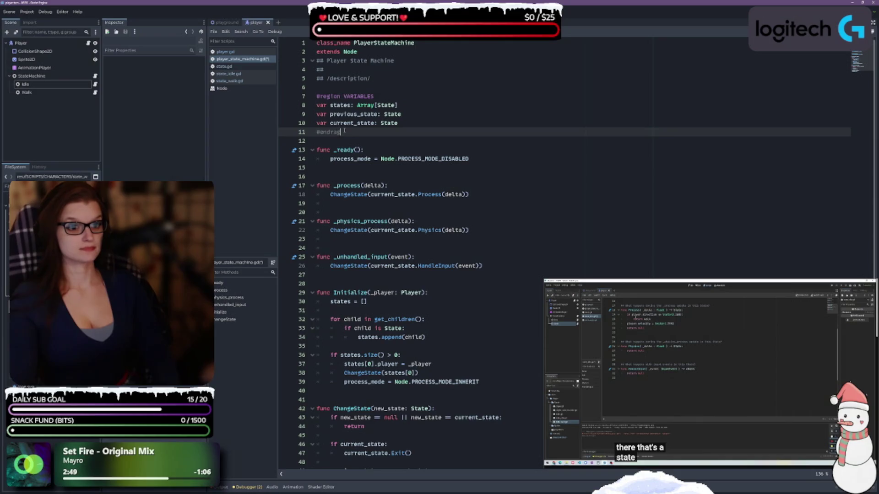
pyautogui.write('gion')
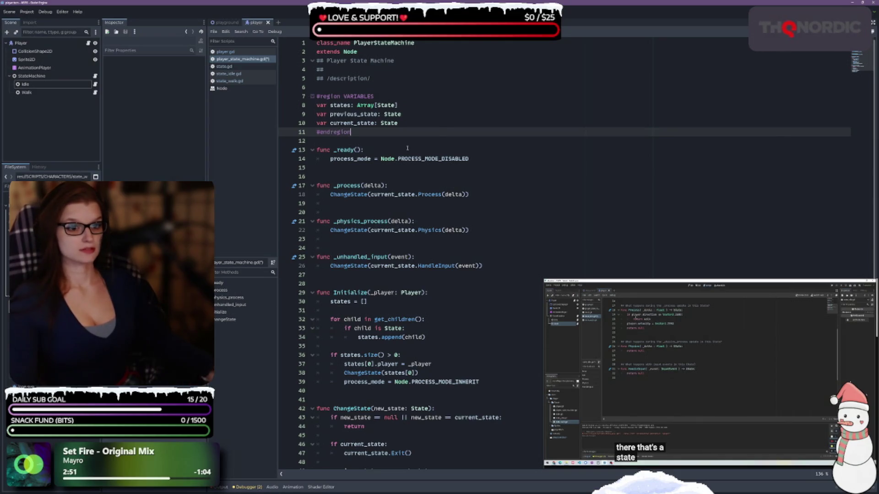
pyautogui.click(225, 51)
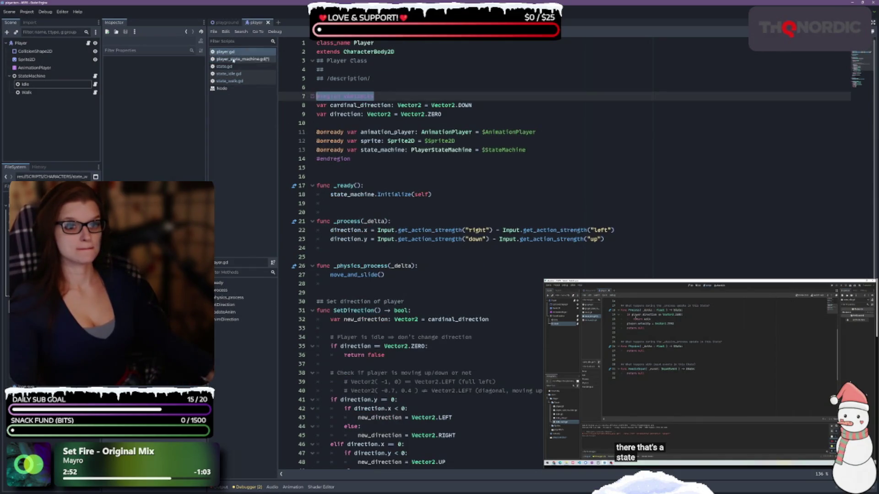
pyautogui.click(232, 59)
# Add #region VARIABLES and #endregion around state.gd's player variable and save it.
pyautogui.click(225, 66)
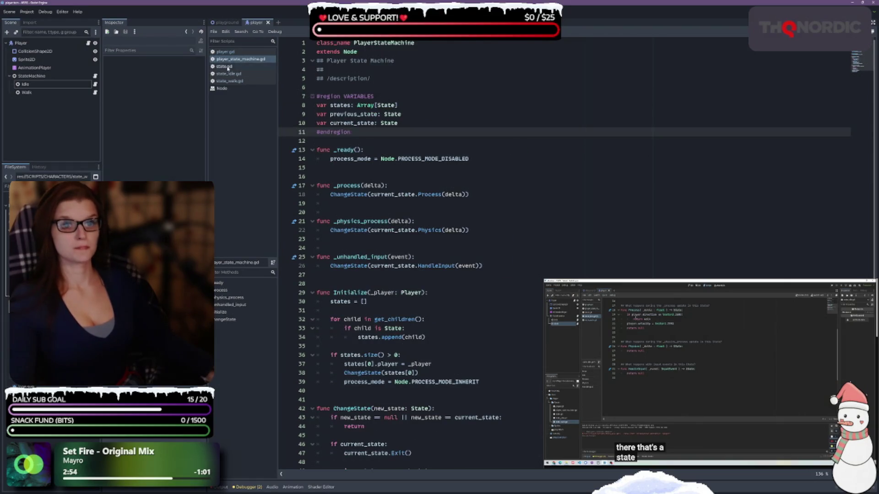
pyautogui.click(350, 89)
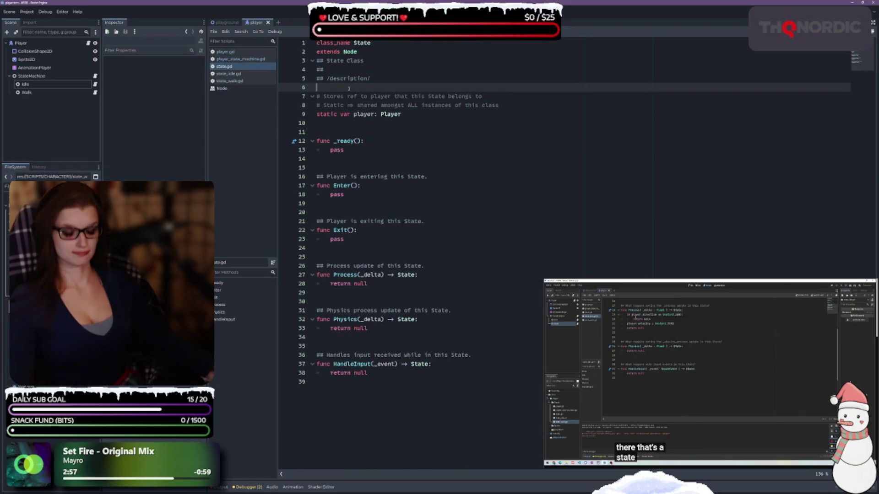
pyautogui.press('Return')
pyautogui.write('#region VARIABLES')
pyautogui.click(332, 131)
pyautogui.write('#endregion')
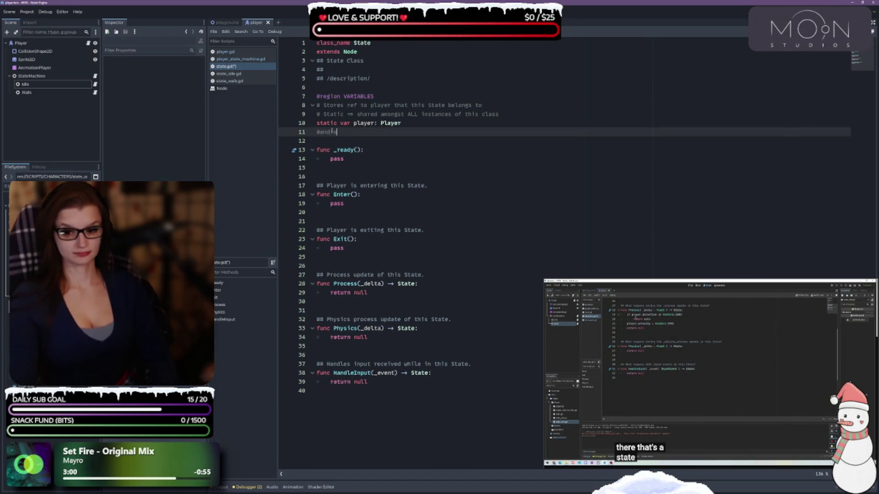
pyautogui.press('Return')
pyautogui.hotkey('ctrl', 's')
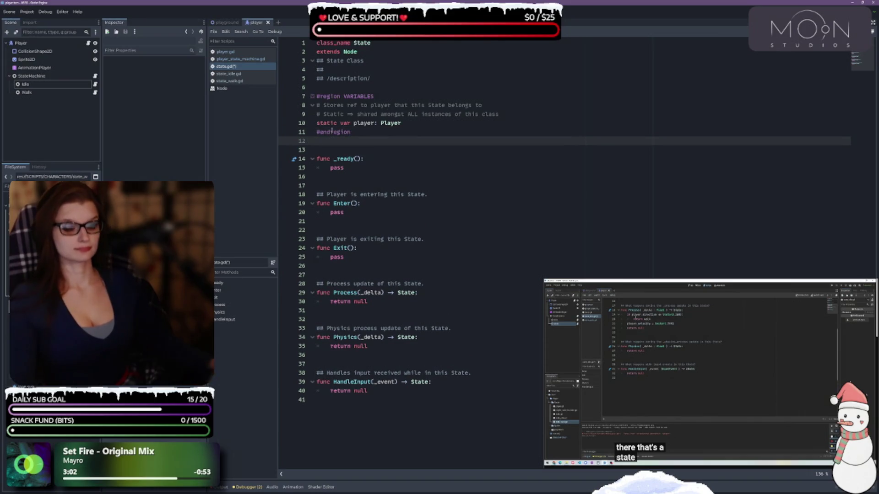
# Wrap the StateIdle variable declaration in #region VARIABLES and #endregion.
pyautogui.click(229, 73)
pyautogui.click(337, 85)
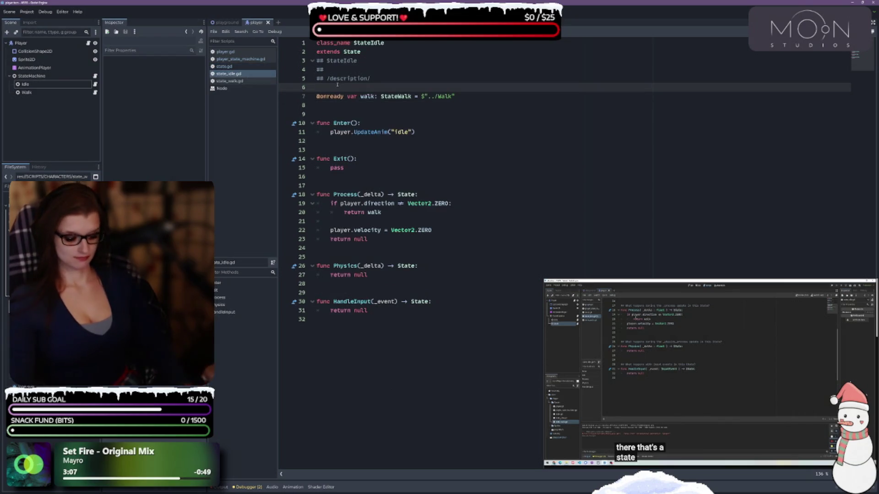
pyautogui.hotkey('ctrl', 'v')
pyautogui.click(333, 115)
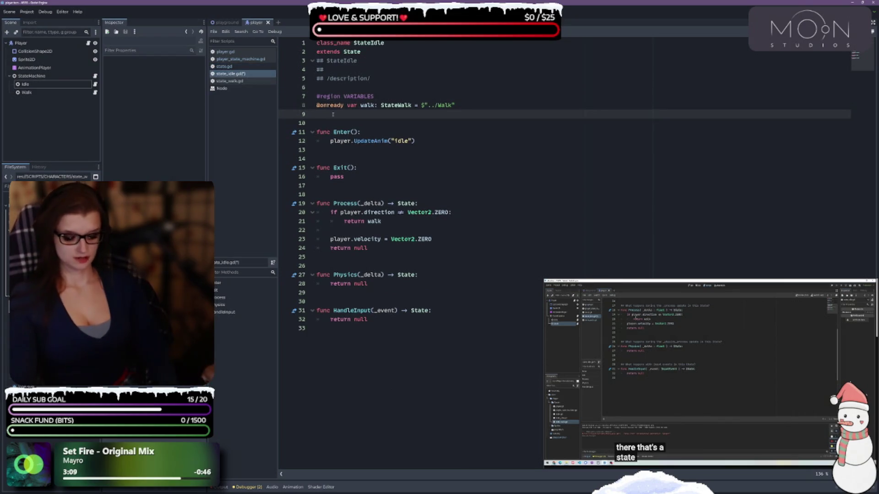
pyautogui.write('endregion')
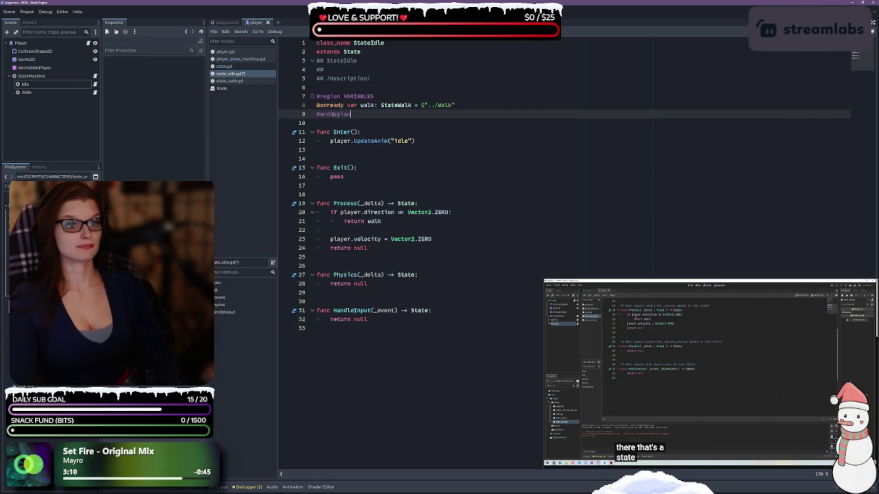
# Wrap the StateWalk exports and variables in #region VARIABLES and #endregion.
pyautogui.click(228, 81)
pyautogui.click(339, 94)
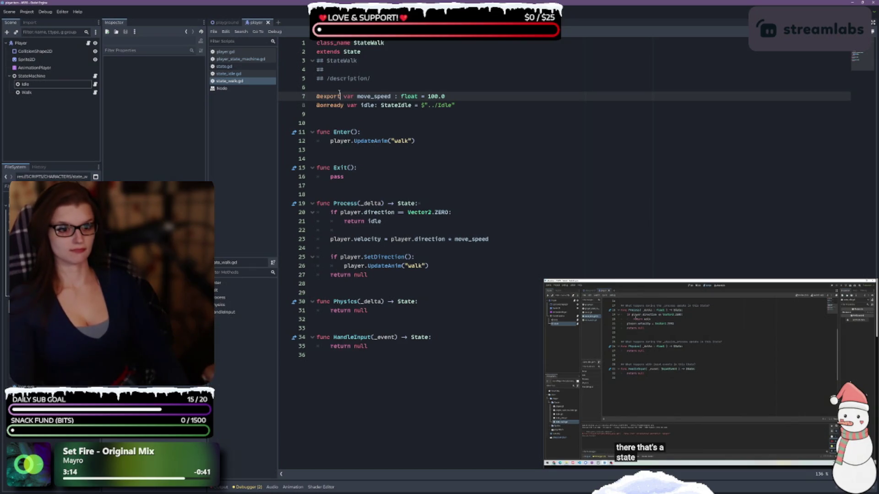
pyautogui.hotkey('ctrl', 'v')
pyautogui.click(345, 123)
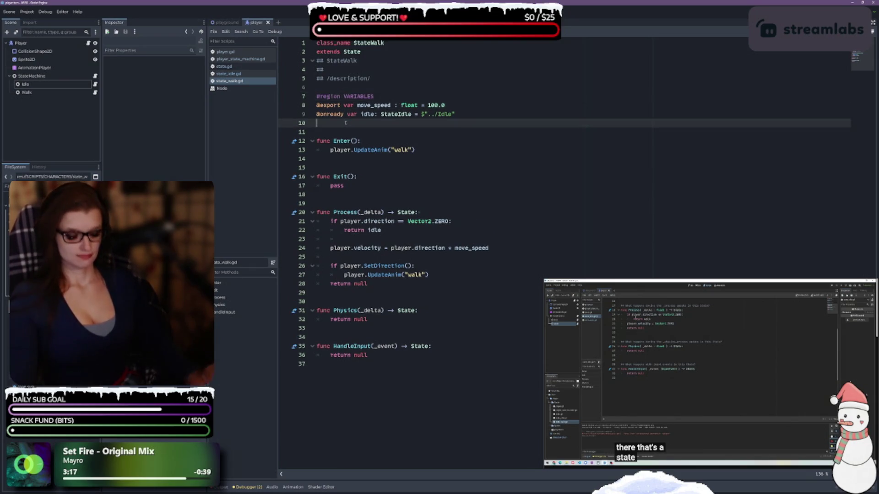
pyautogui.write('@on')
pyautogui.press('BackSpace')
pyautogui.press('BackSpace')
pyautogui.press('BackSpace')
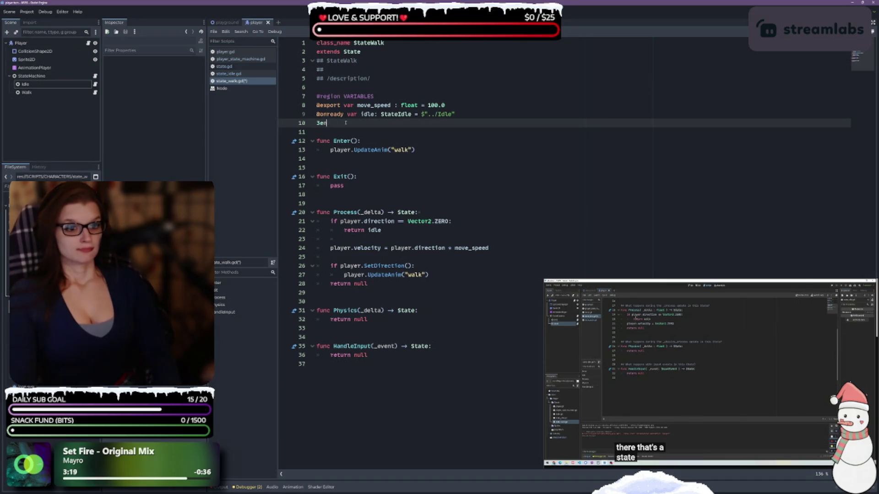
pyautogui.write('re')
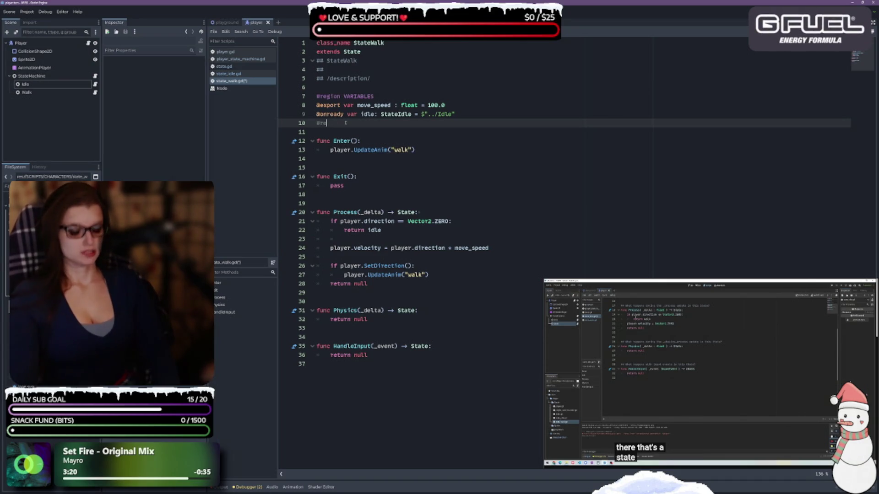
pyautogui.write('endregion')
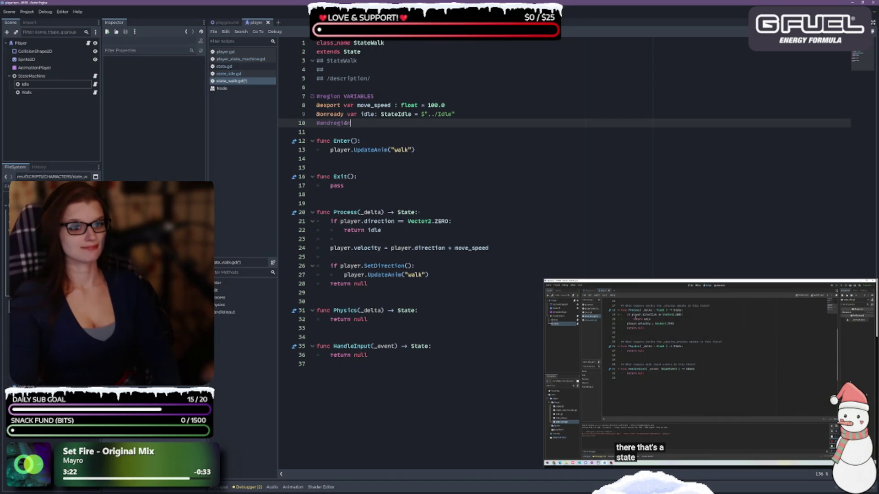
pyautogui.press('Return')
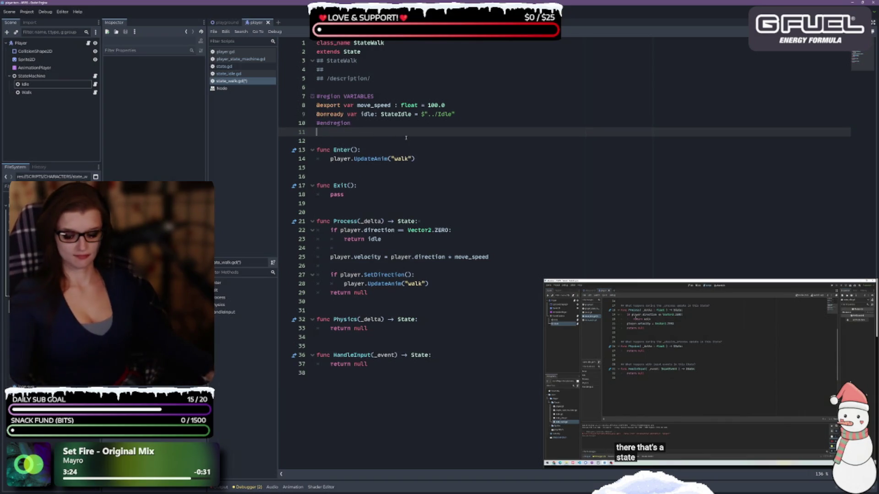
# Compare the StateIdle and StateWalk scripts, then open the Player script.
pyautogui.click(229, 74)
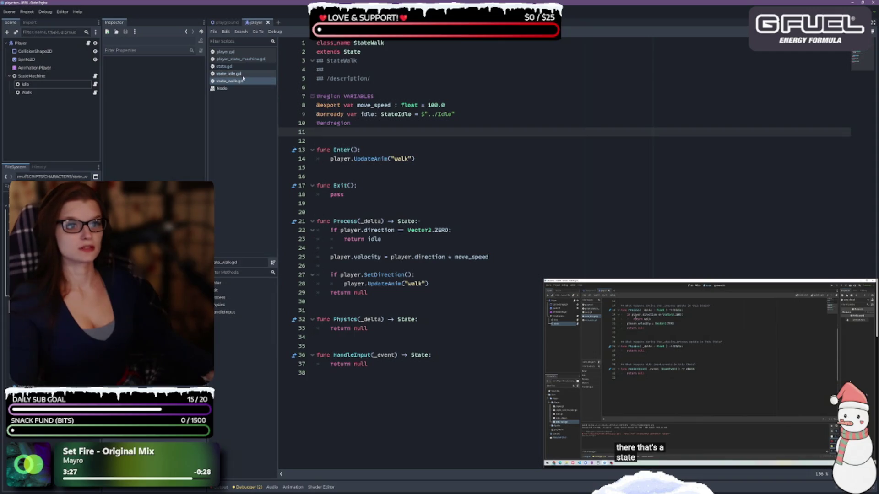
pyautogui.click(243, 81)
pyautogui.click(242, 74)
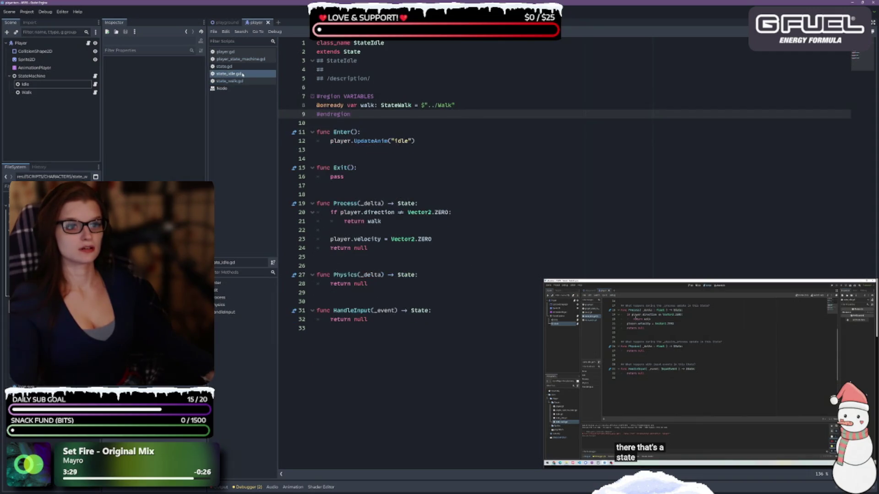
pyautogui.click(243, 81)
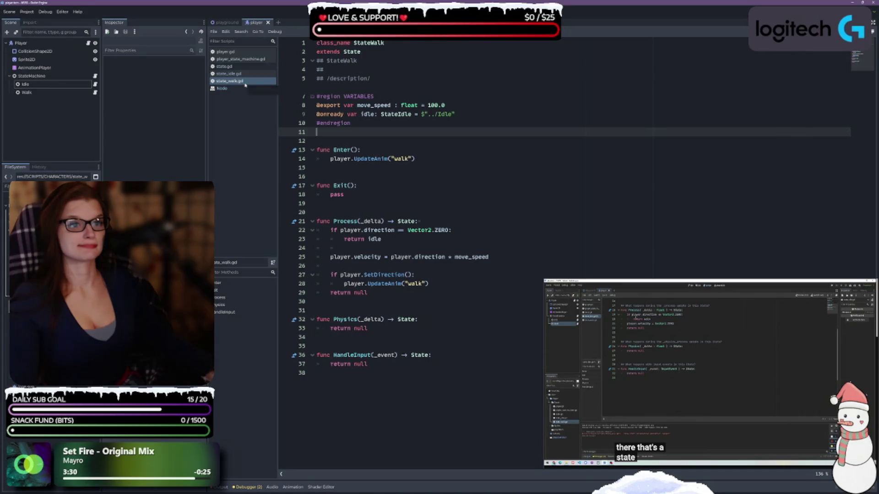
pyautogui.click(243, 52)
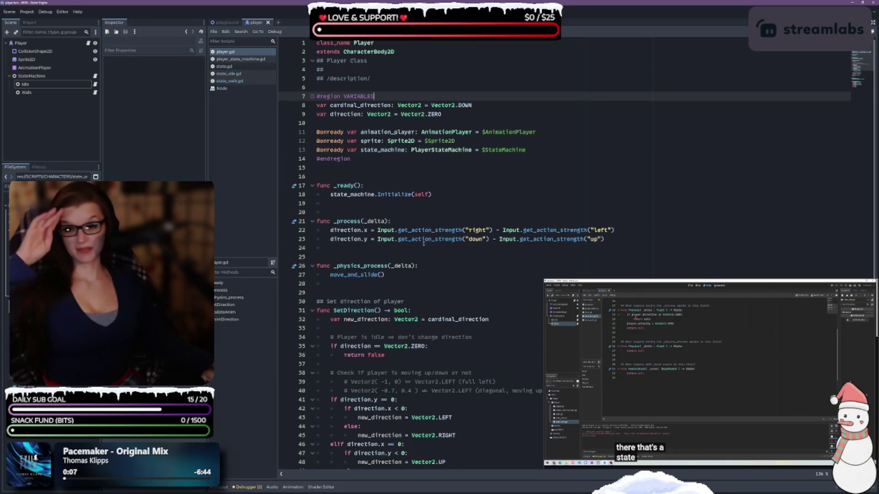
pyautogui.scroll(-5, 481, 333)
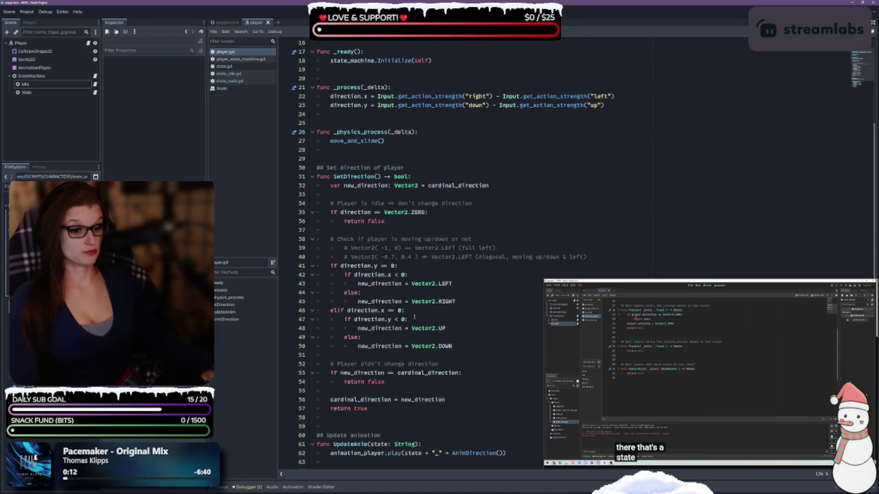
pyautogui.scroll(-4, 461, 339)
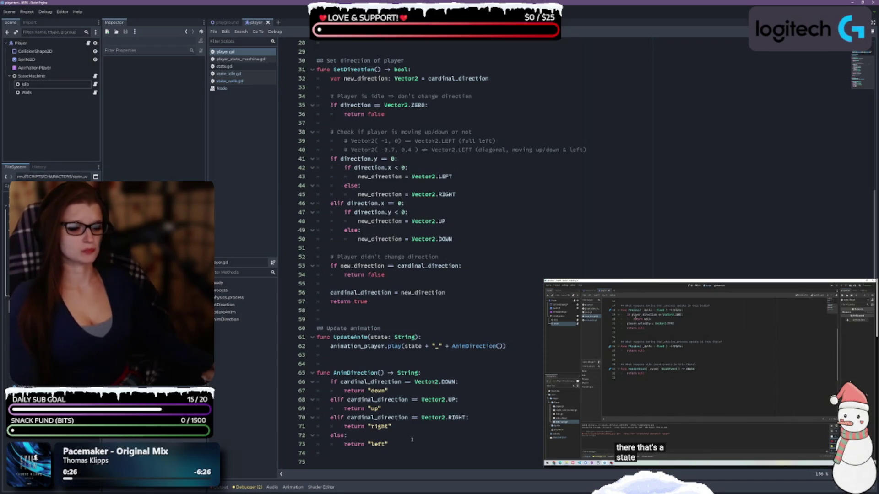
pyautogui.scroll(9, 411, 440)
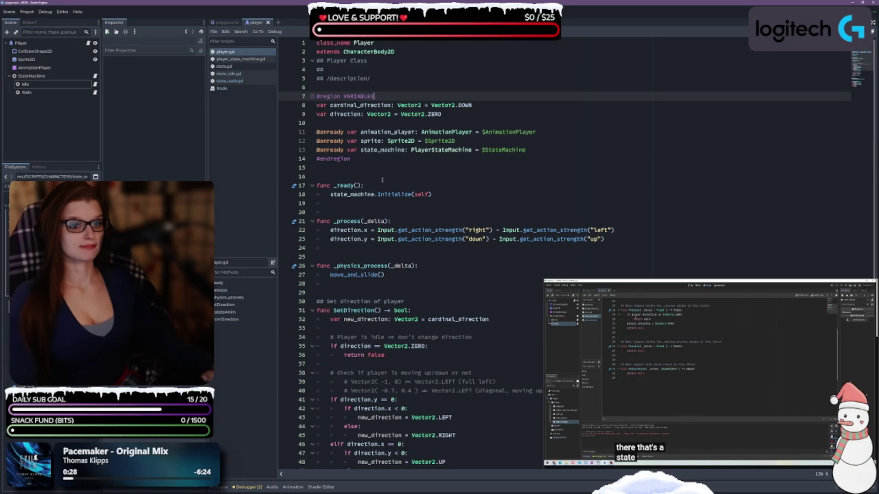
pyautogui.click(383, 180)
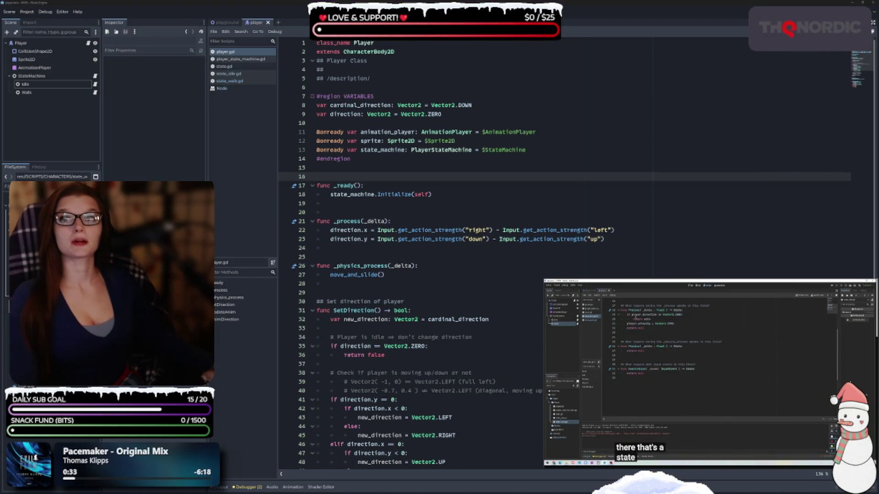
pyautogui.click(727, 352)
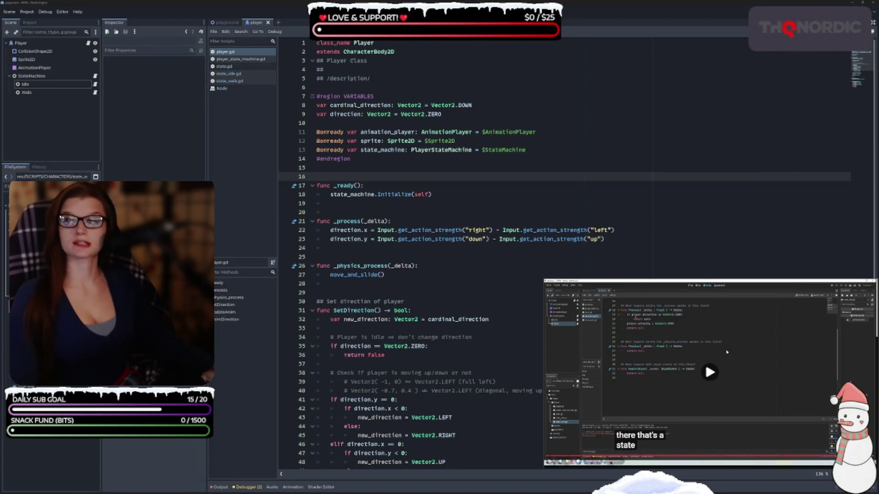
# Resume the tutorial video, then switch Godot to the playground scene tab.
pyautogui.click(727, 352)
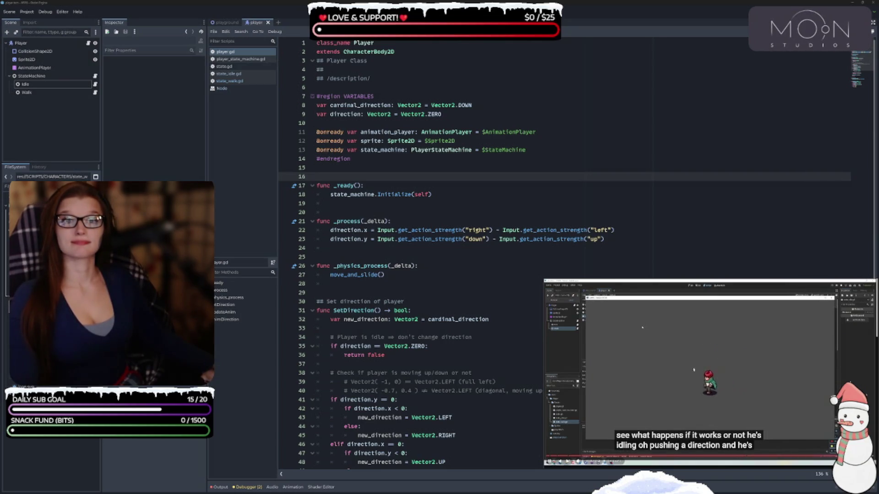
pyautogui.click(444, 175)
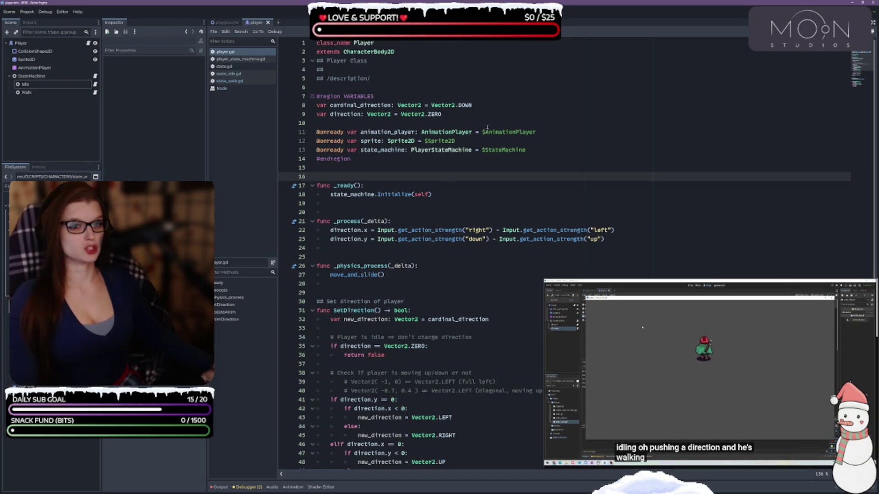
pyautogui.click(227, 22)
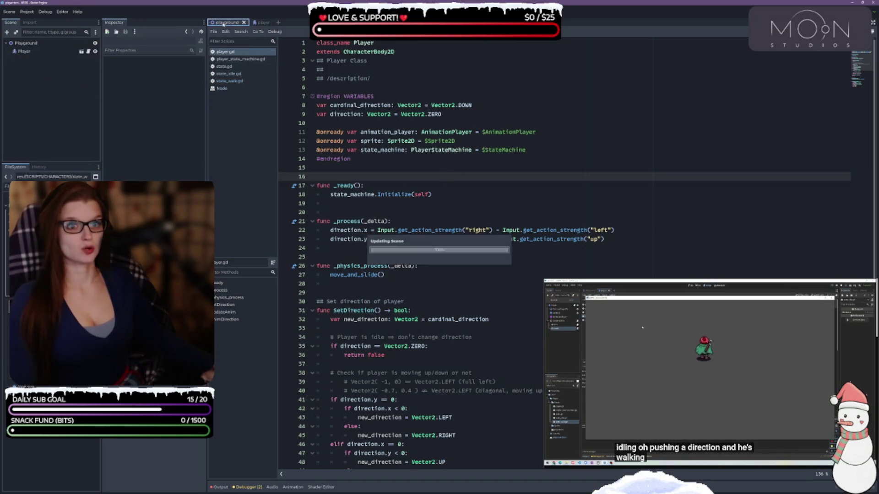
# Run the playground scene with F6, walk the character down, right, up and left, then stop it.
pyautogui.press('F6')
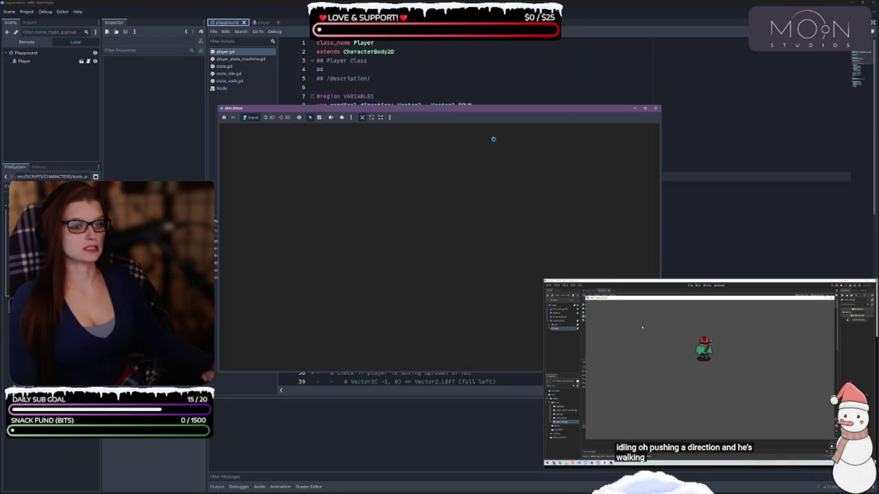
pyautogui.press('Down')
pyautogui.press('Right')
pyautogui.press('Up')
pyautogui.press('Left')
pyautogui.press('Down')
pyautogui.press('Right')
pyautogui.press('Right')
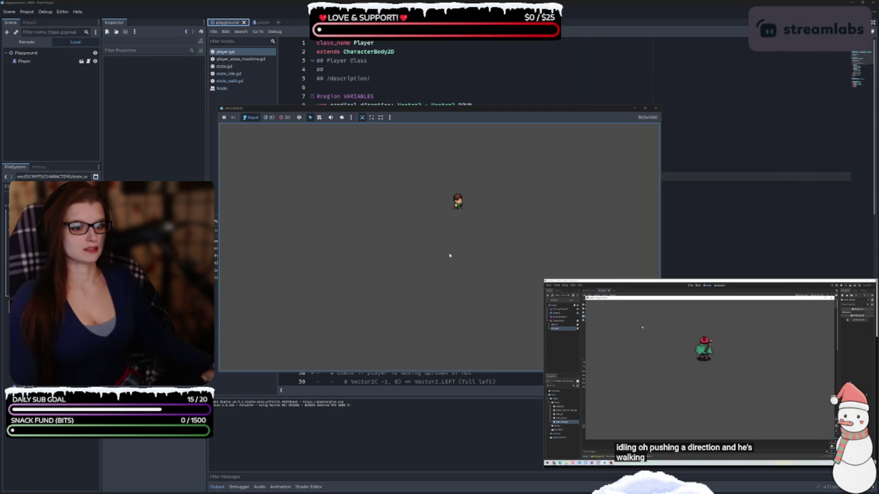
pyautogui.press('Up')
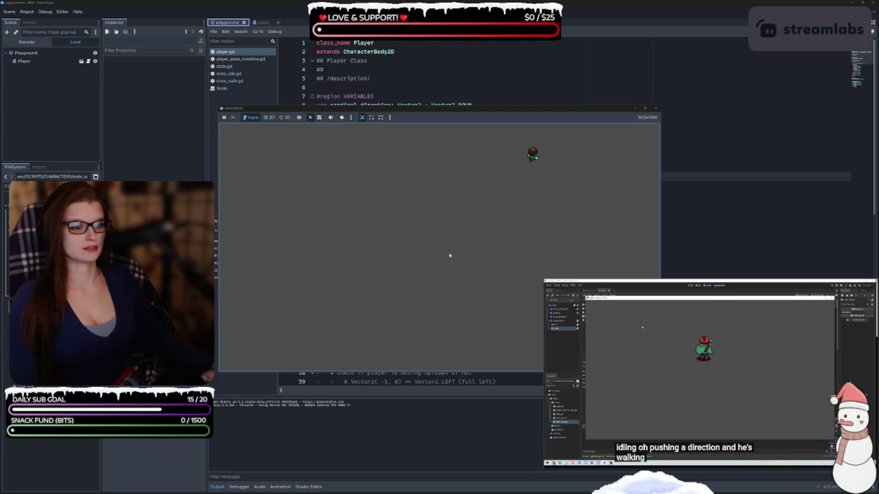
pyautogui.press('Down')
pyautogui.press('Down')
pyautogui.press('Left')
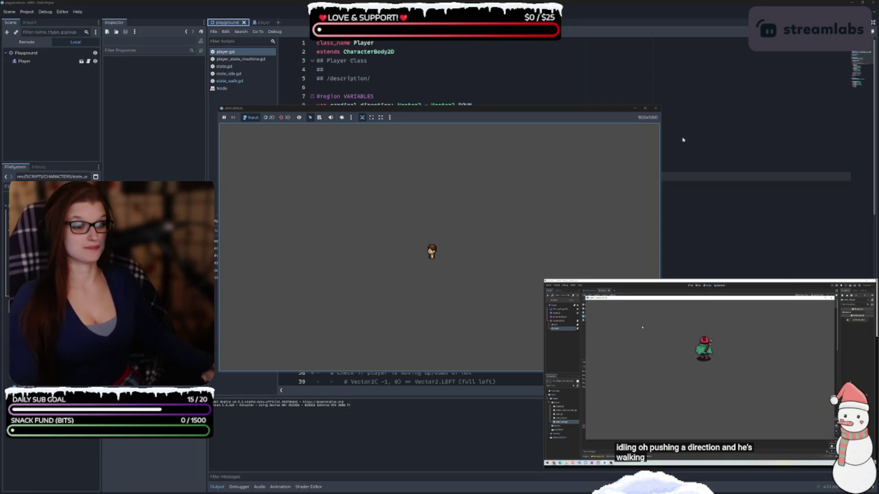
pyautogui.click(656, 109)
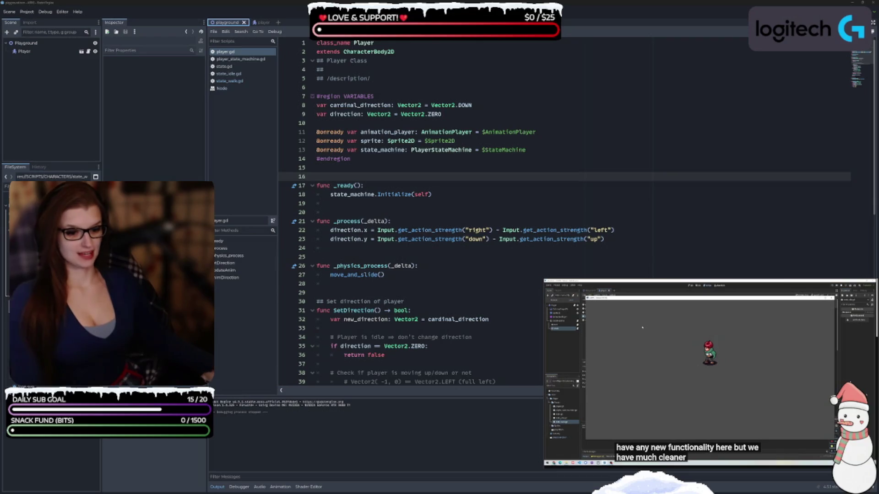
# Collapse the Output panel so player.gd gets more of the editor's height.
pyautogui.click(217, 487)
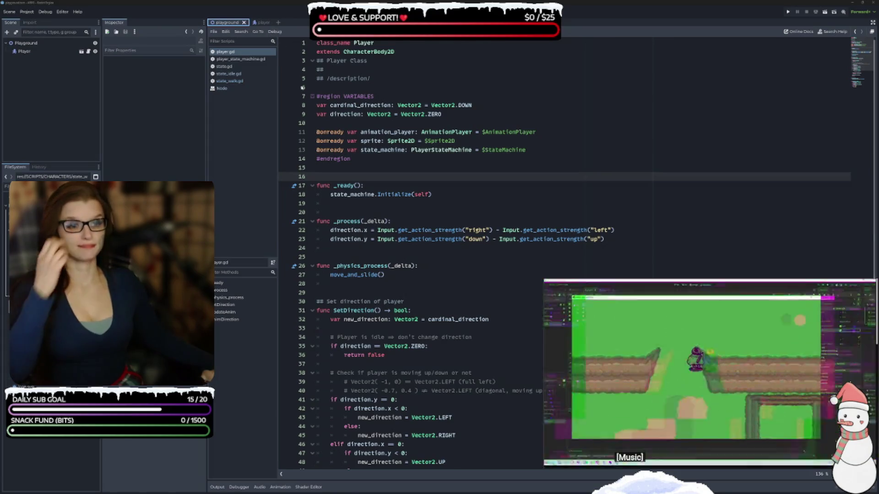
# Switch from the Script editor to the playground scene's 2D canvas with Ctrl+F1.
pyautogui.hotkey('ctrl', 'F1')
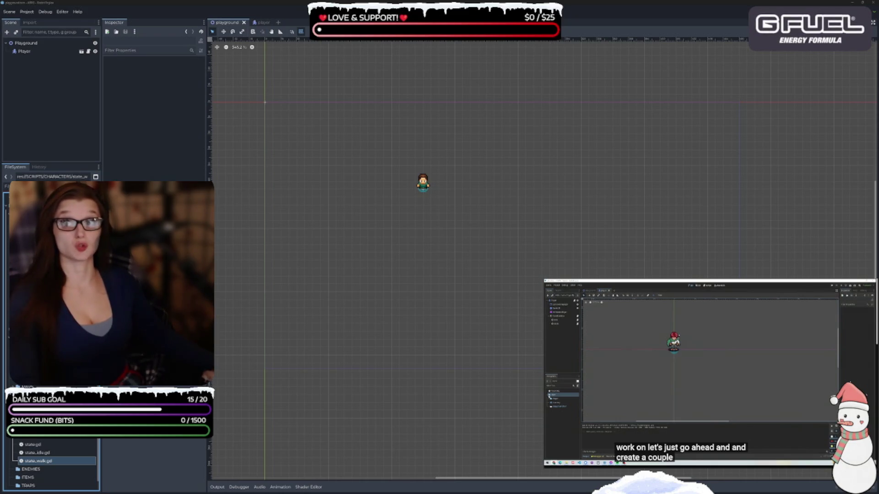
# Create a new TILESETS folder inside the ENVIRONMENT assets folder.
pyautogui.hotkey('alt', 'Tab')
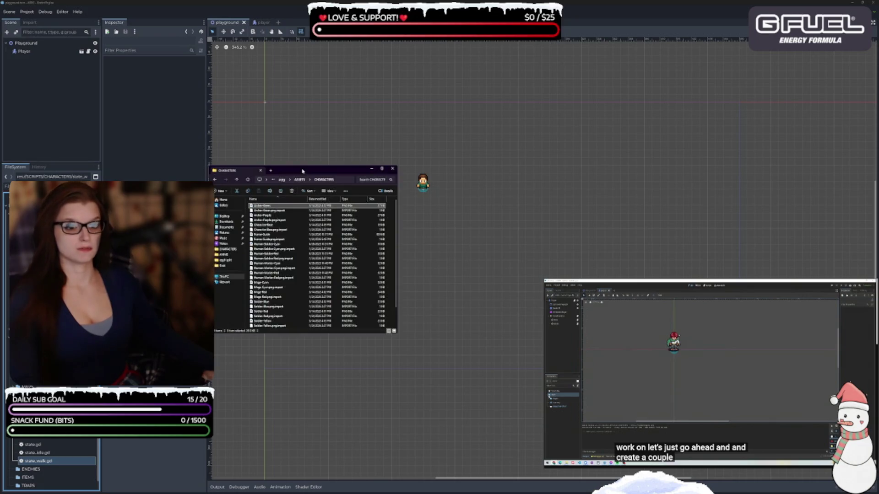
pyautogui.click(302, 180)
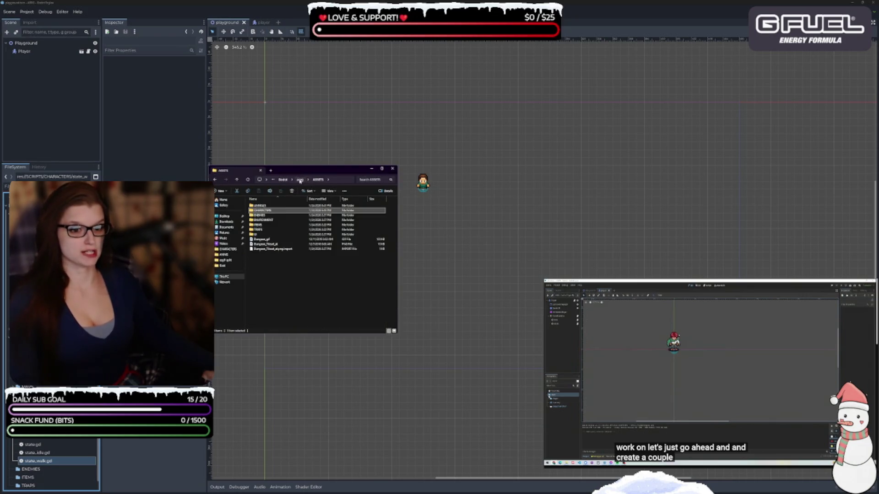
pyautogui.doubleClick(265, 220)
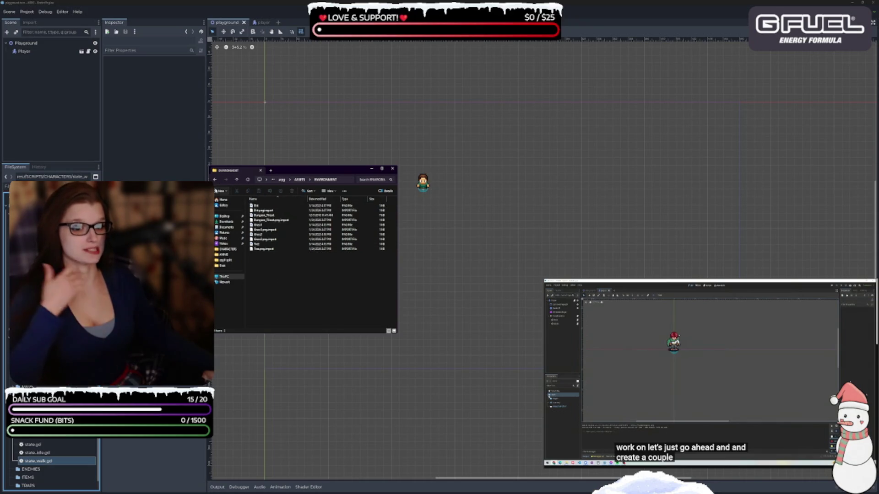
pyautogui.hotkey('ctrl', 'shift', 'n')
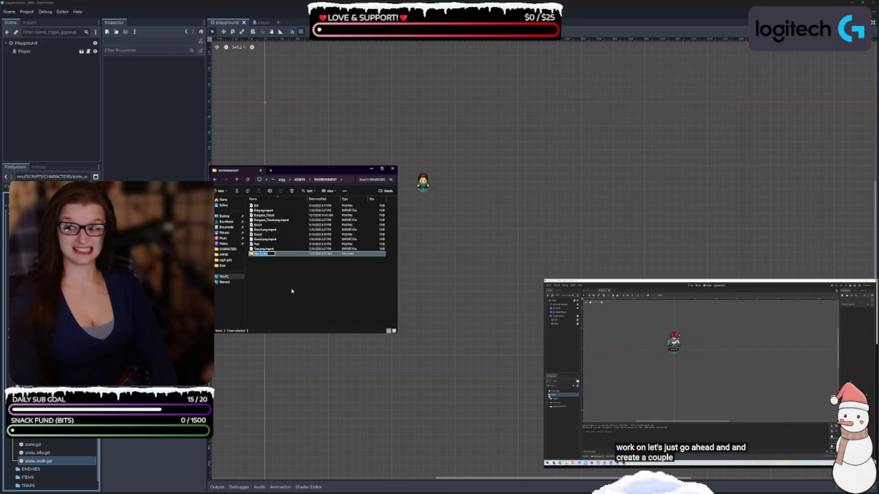
pyautogui.write('T')
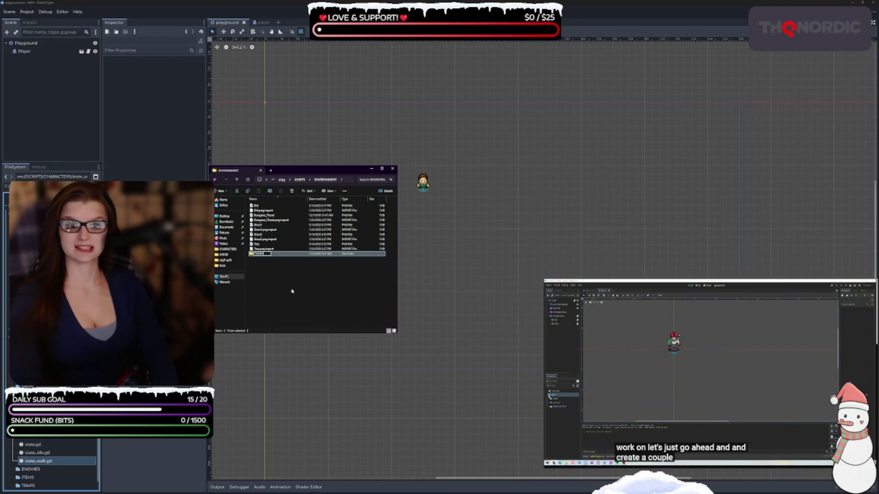
pyautogui.press('Return')
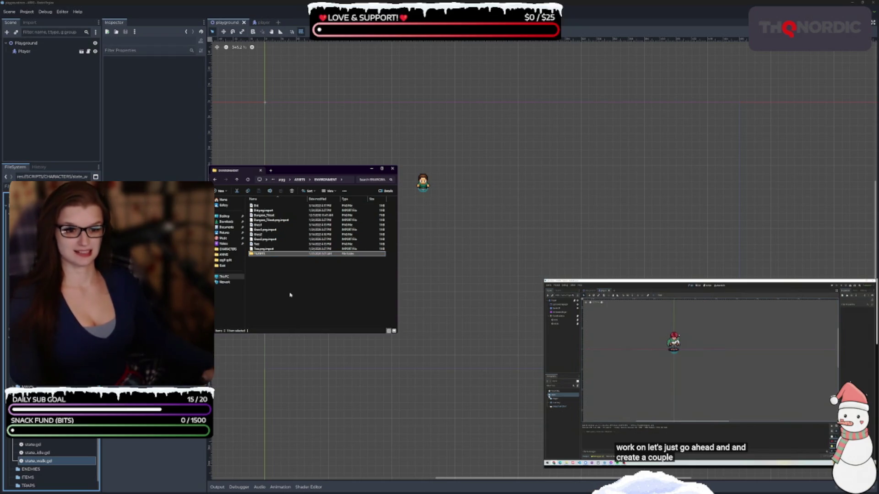
# Move both Dungeon_Tileset files into the TILESETS folder.
pyautogui.click(270, 215)
pyautogui.keyDown('ctrl'); pyautogui.click(280, 221); pyautogui.keyUp('ctrl')
pyautogui.moveTo(272, 220); pyautogui.dragTo(260, 253)
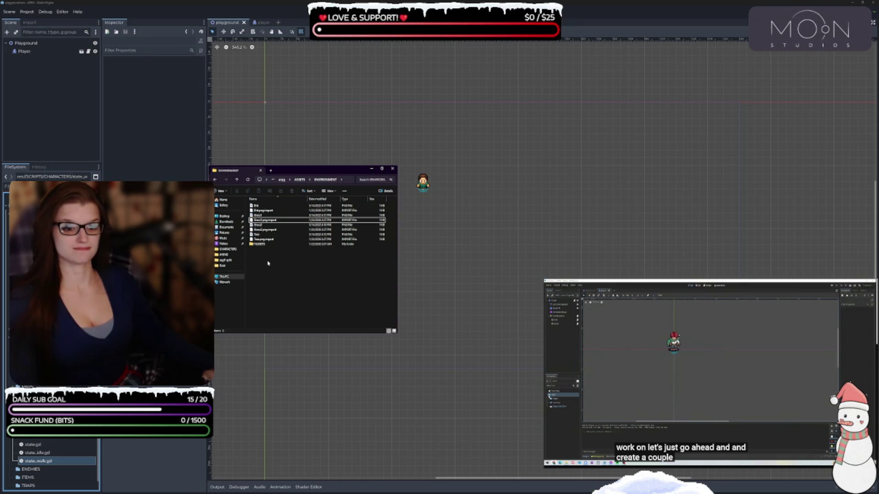
# Add the ten tileset PNGs, including houses, inside, outside, terrain and water, to TILESETS.
pyautogui.doubleClick(256, 244)
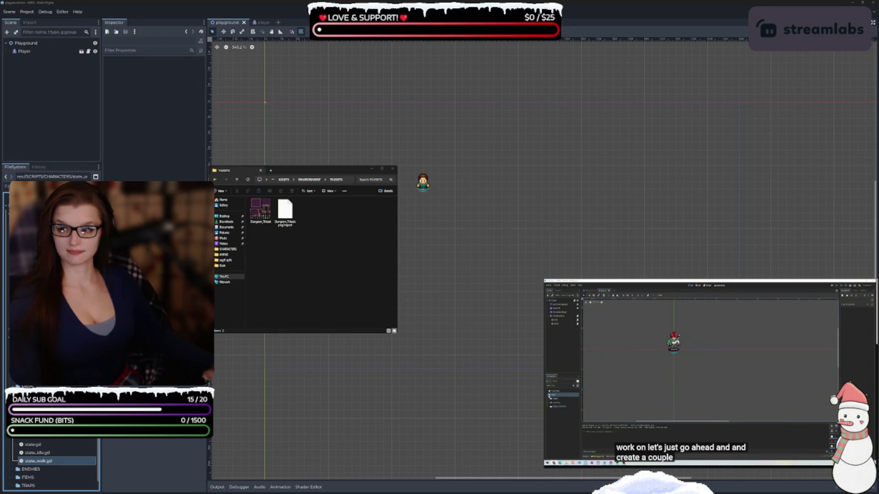
pyautogui.moveTo(266, 299)
pyautogui.mouseDown()
pyautogui.moveTo(310, 285)
pyautogui.moveTo(298, 270)
pyautogui.mouseUp()
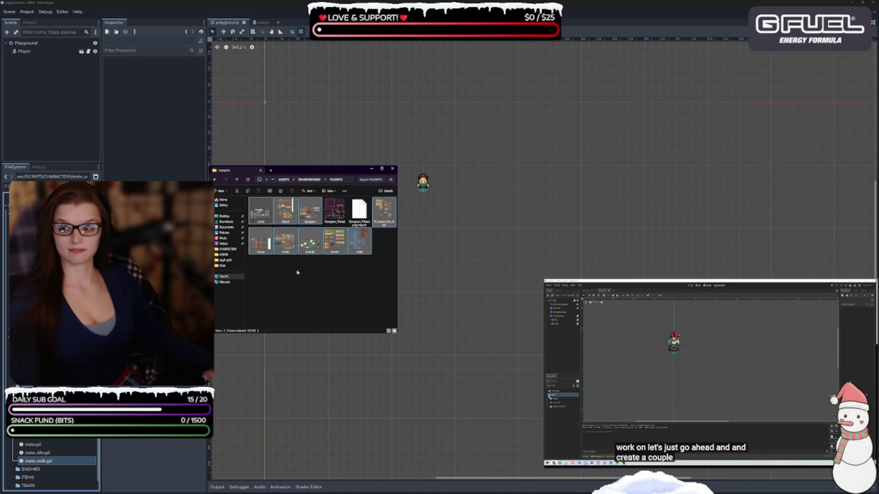
pyautogui.click(315, 289)
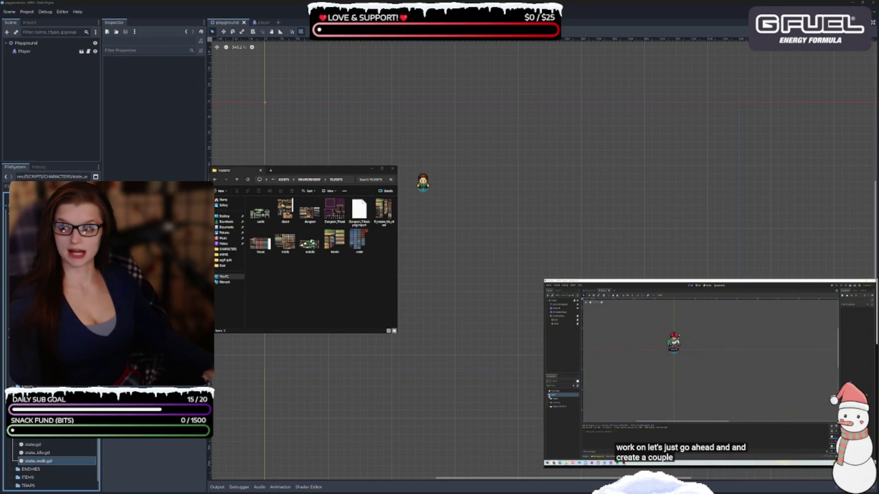
pyautogui.click(316, 289)
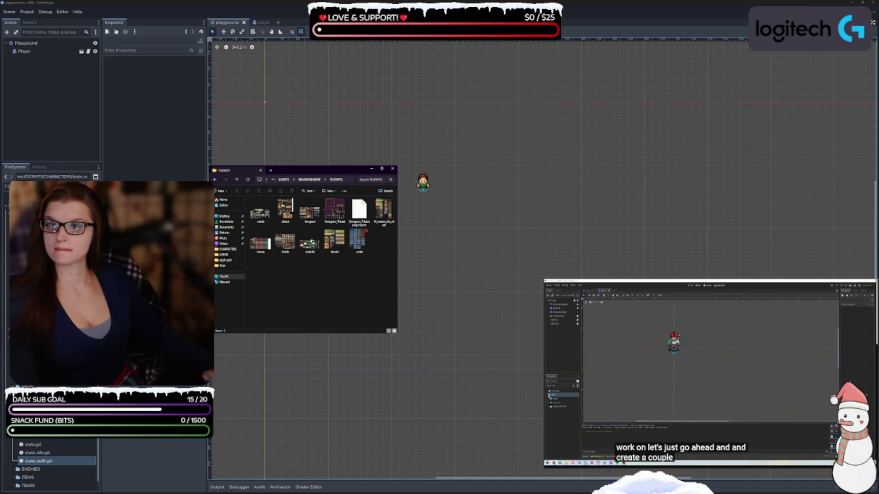
pyautogui.click(286, 273)
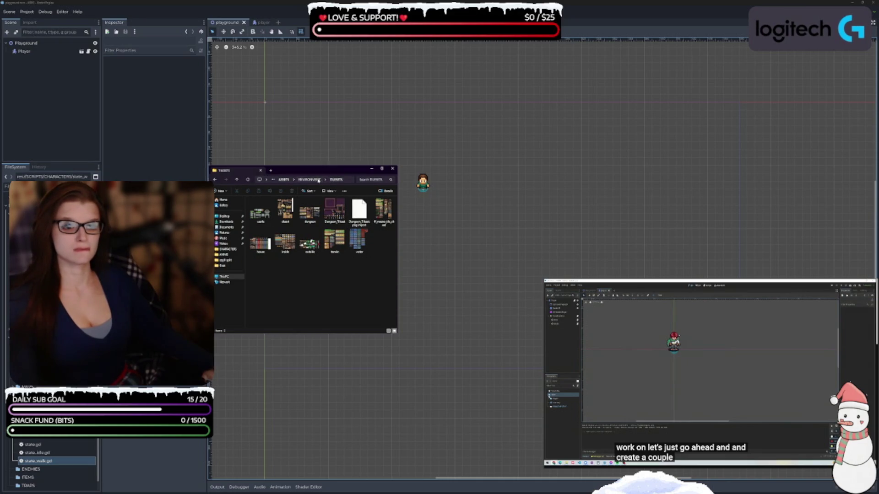
# Add a new subfolder in ENVIRONMENT and move the Dirt through Grass2 files into GENERIC.
pyautogui.hotkey('alt', 'Up')
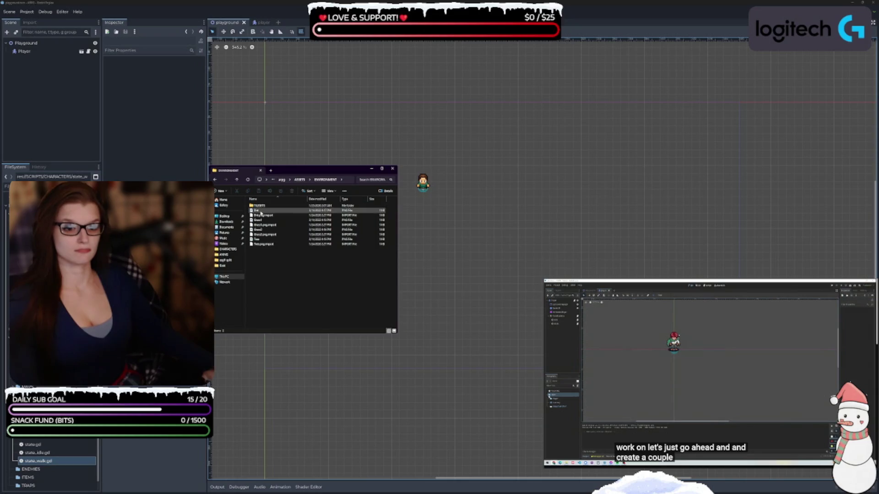
pyautogui.click(254, 211)
pyautogui.click(220, 191)
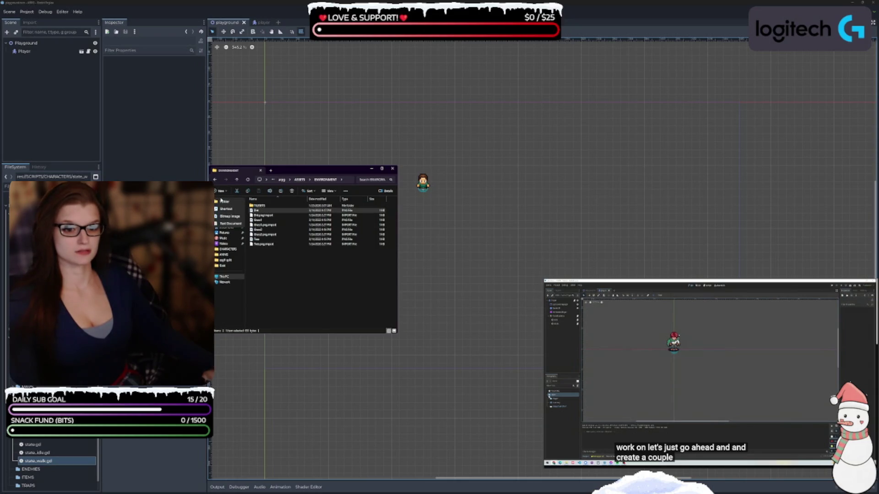
pyautogui.click(226, 201)
pyautogui.write('WATER')
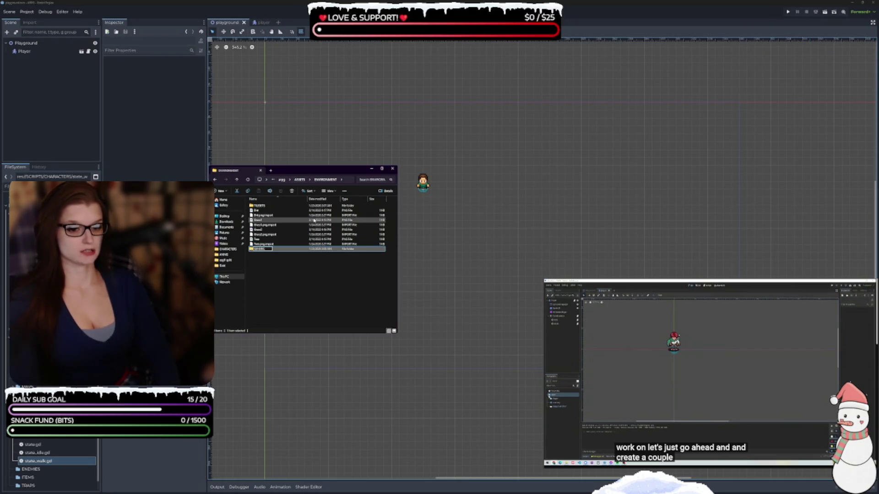
pyautogui.press('Return')
pyautogui.click(258, 211)
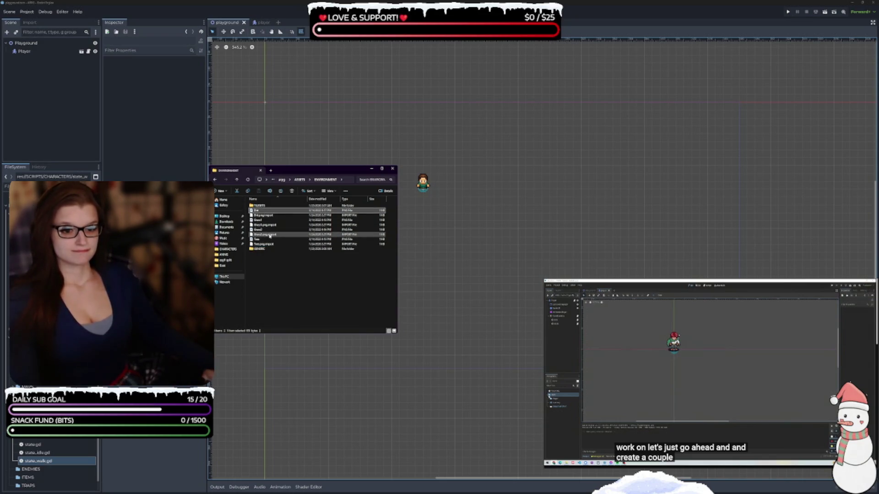
pyautogui.hotkey('shift', 'Down')
pyautogui.hotkey('shift', 'Down')
pyautogui.hotkey('shift', 'Down')
pyautogui.moveTo(286, 239)
pyautogui.mouseDown()
pyautogui.moveTo(277, 251)
pyautogui.moveTo(260, 206)
pyautogui.mouseUp()
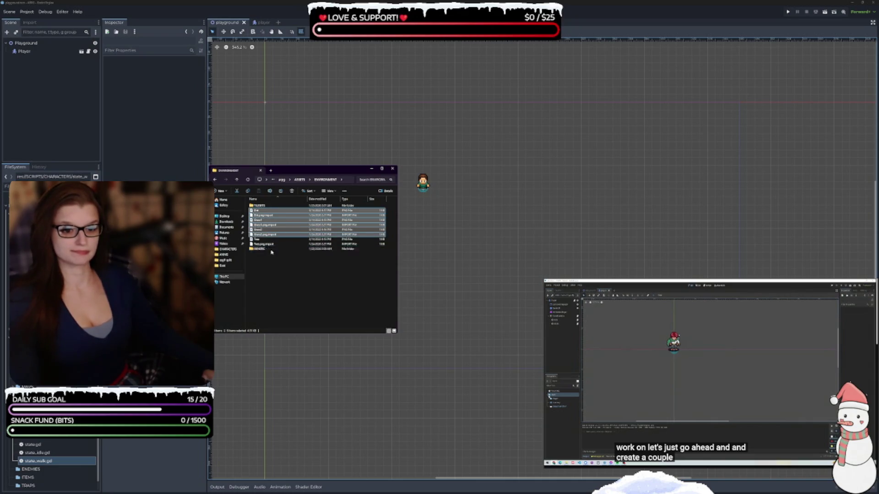
# Create an ANIMATED folder in ENVIRONMENT and check its contents.
pyautogui.click(221, 190)
pyautogui.click(226, 202)
pyautogui.write('ANIMATED')
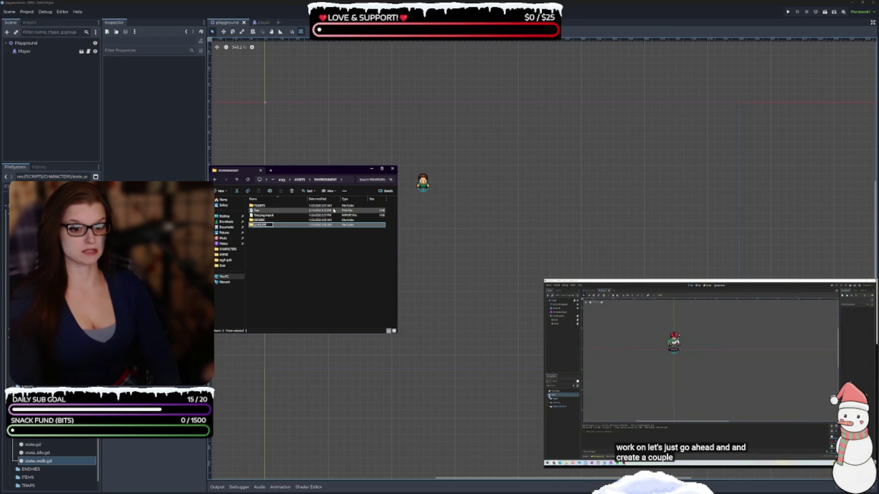
pyautogui.press('Return')
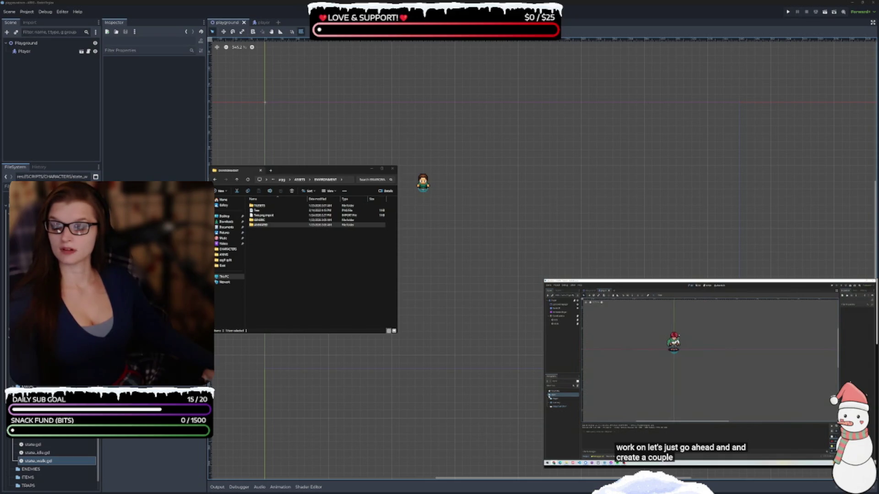
pyautogui.click(260, 224)
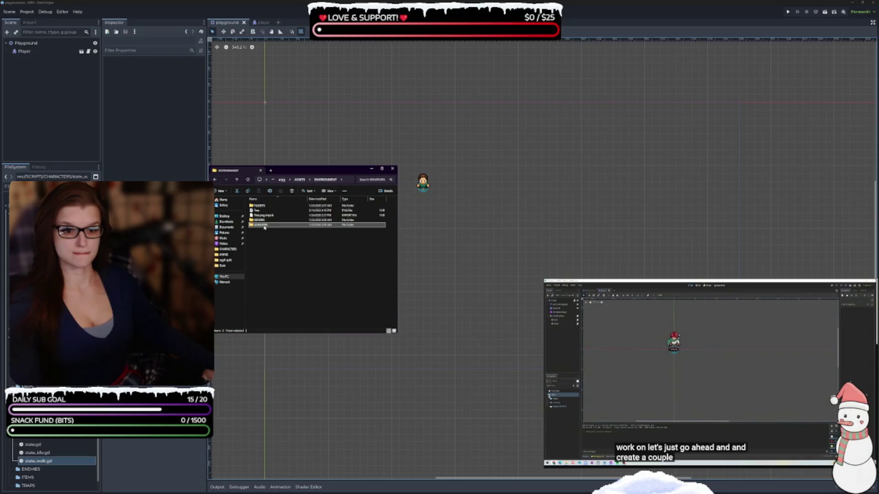
pyautogui.doubleClick(260, 225)
pyautogui.click(311, 180)
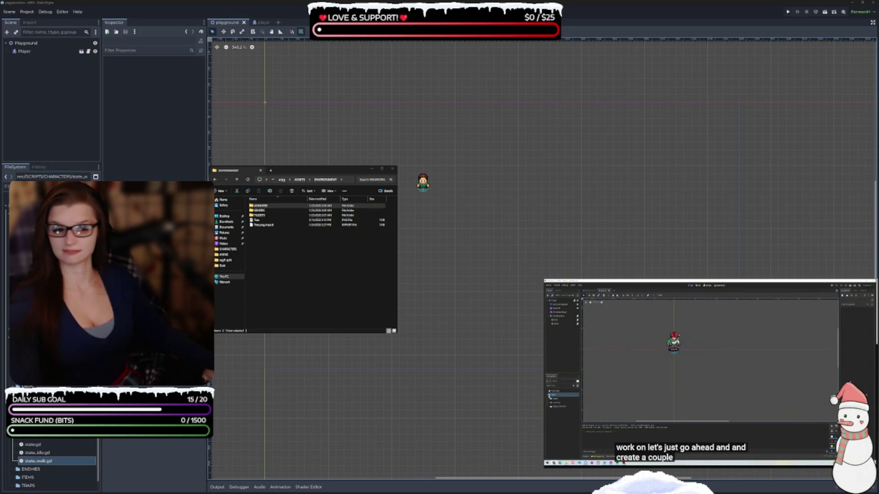
pyautogui.click(273, 261)
# Check the ANIMATED and TILESETS folders, then drag three more sprite files into ANIMATED.
pyautogui.doubleClick(260, 205)
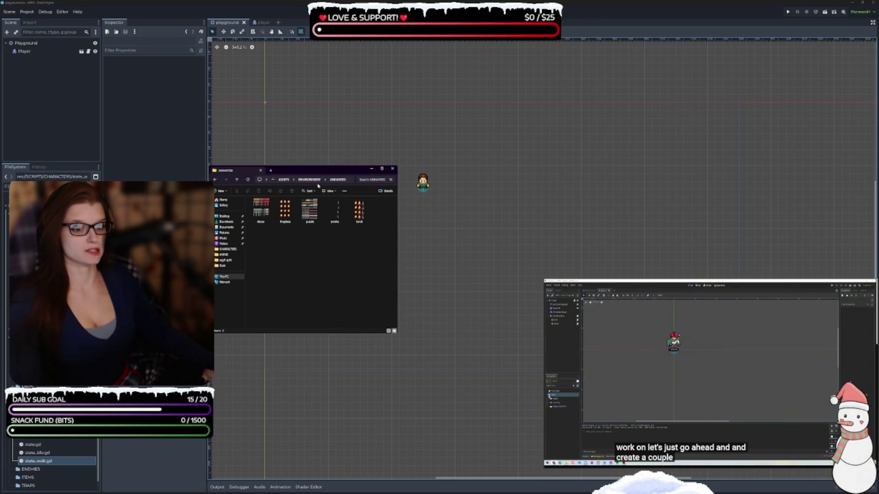
pyautogui.click(310, 179)
pyautogui.doubleClick(266, 216)
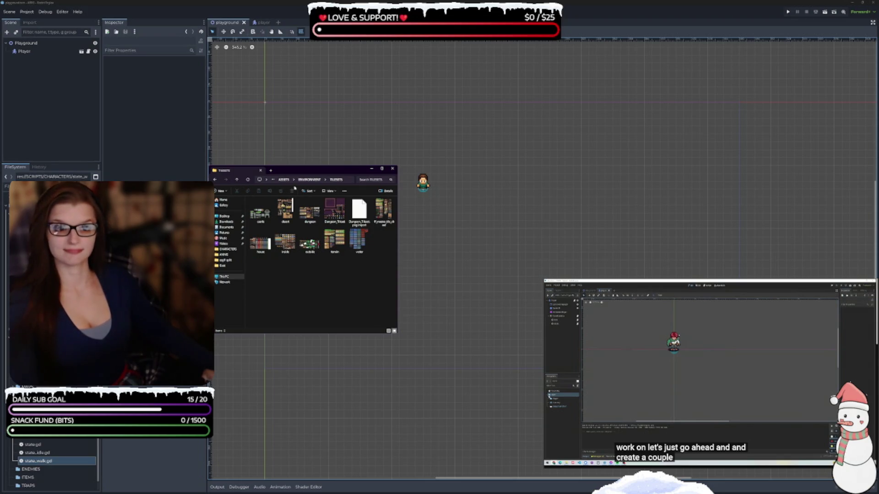
pyautogui.click(309, 179)
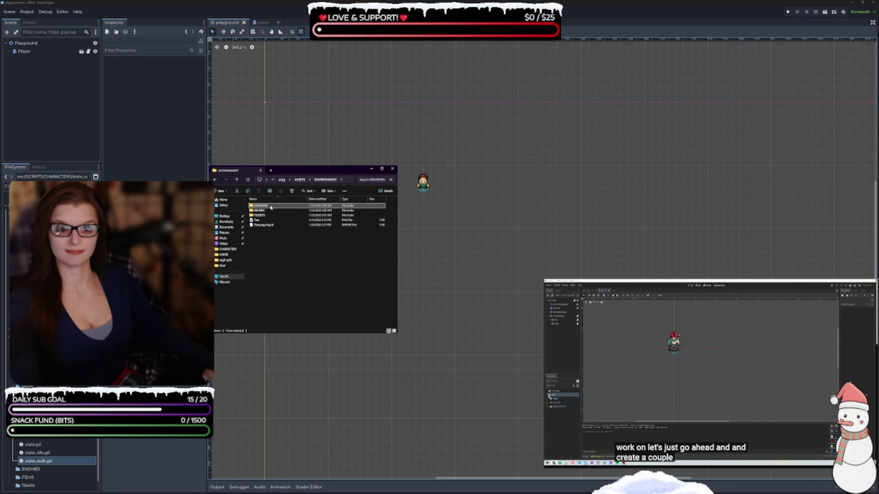
pyautogui.doubleClick(271, 208)
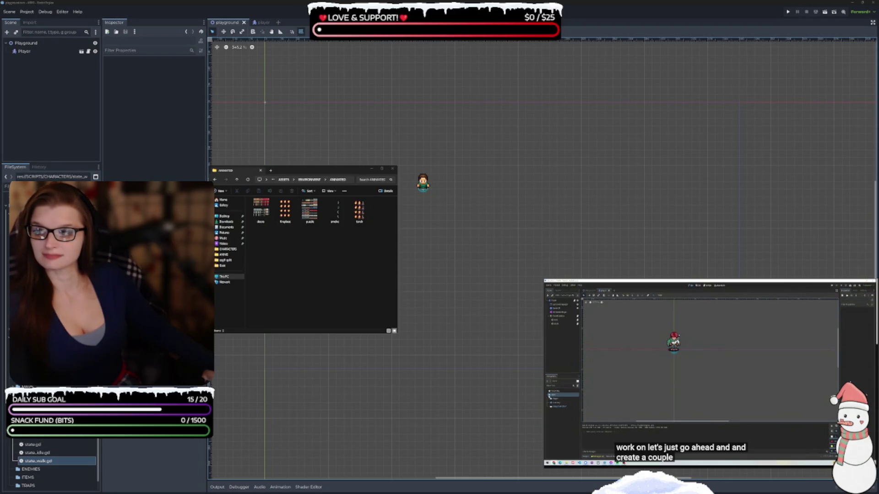
pyautogui.moveTo(273, 280); pyautogui.dragTo(302, 250)
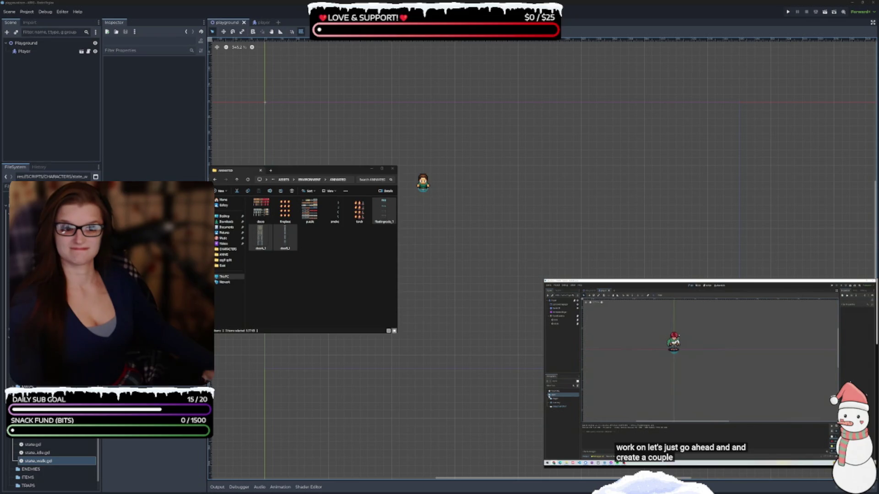
# Paste one more sprite file into the ANIMATED folder.
pyautogui.click(332, 280)
pyautogui.hotkey('ctrl', 'v')
pyautogui.hotkey('alt', 'Up')
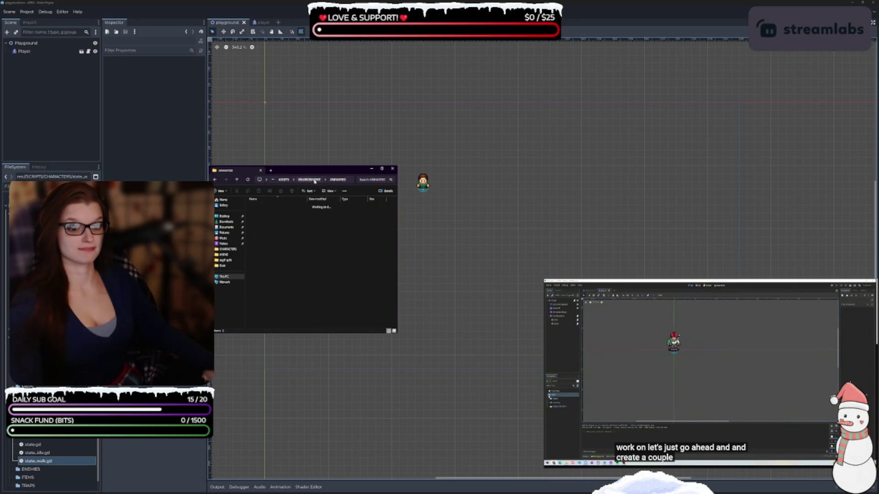
# Paste the extra tileset sheets, from tf_A2_ruins onward, into TILESETS and return to ENVIRONMENT.
pyautogui.doubleClick(268, 216)
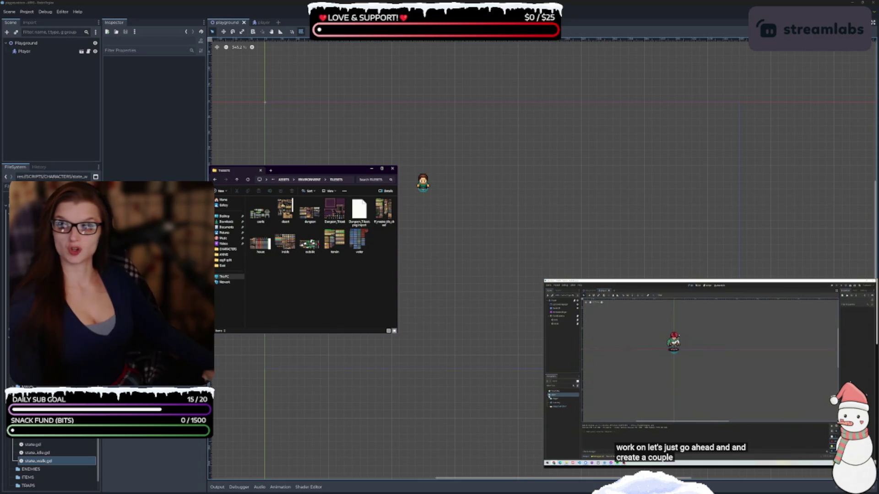
pyautogui.hotkey('alt', 'Tab')
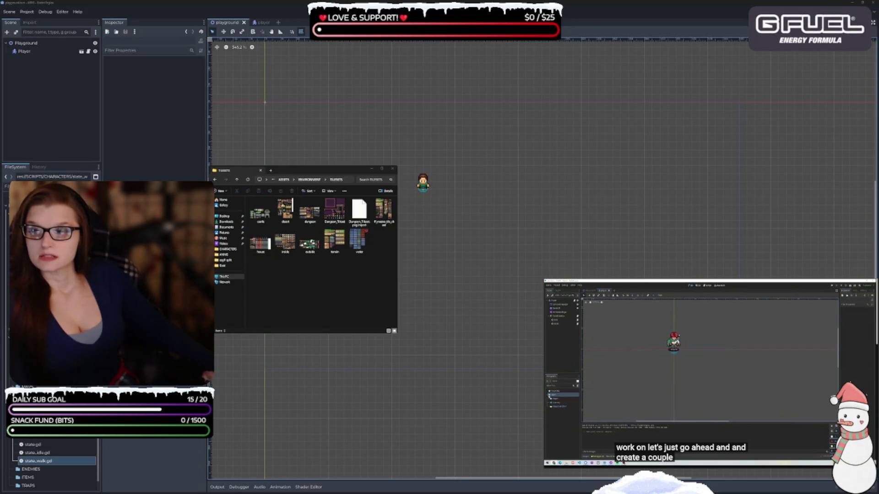
pyautogui.click(305, 300)
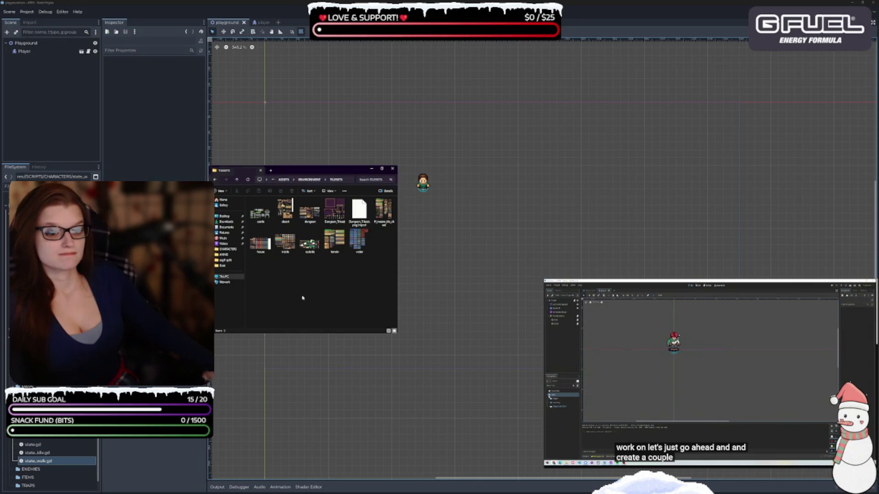
pyautogui.hotkey('ctrl', 'v')
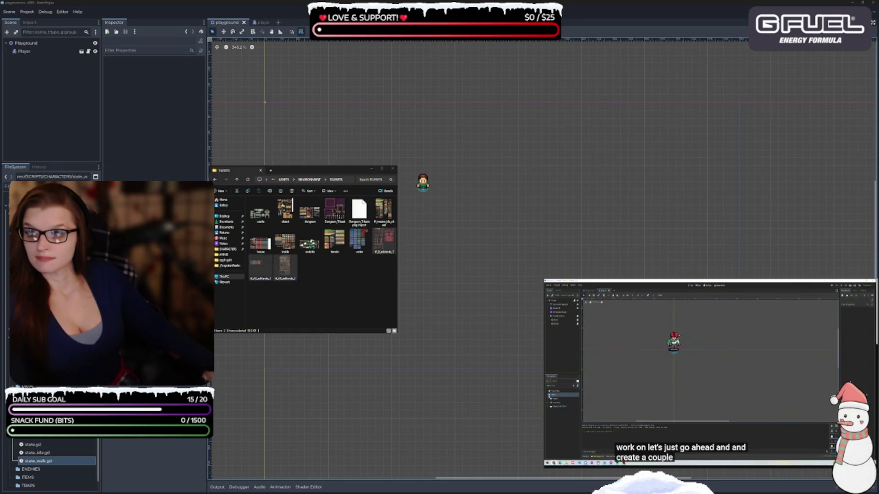
pyautogui.click(318, 314)
pyautogui.hotkey('ctrl', 'v')
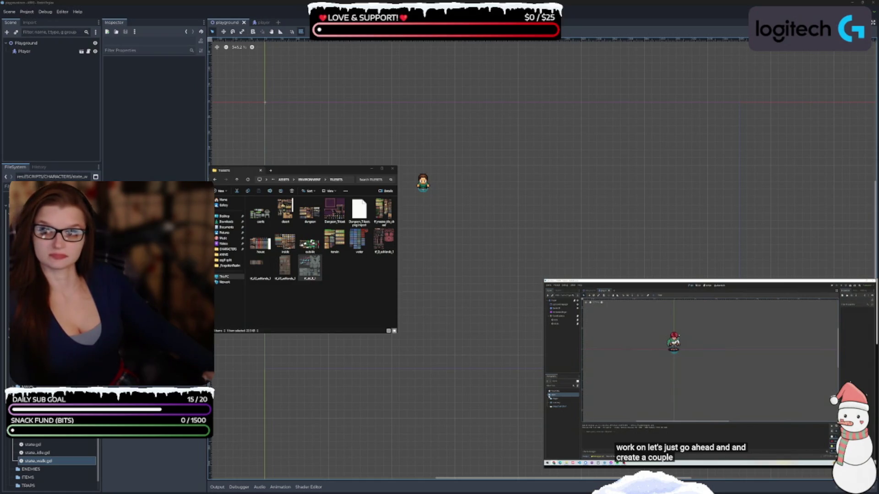
pyautogui.click(356, 283)
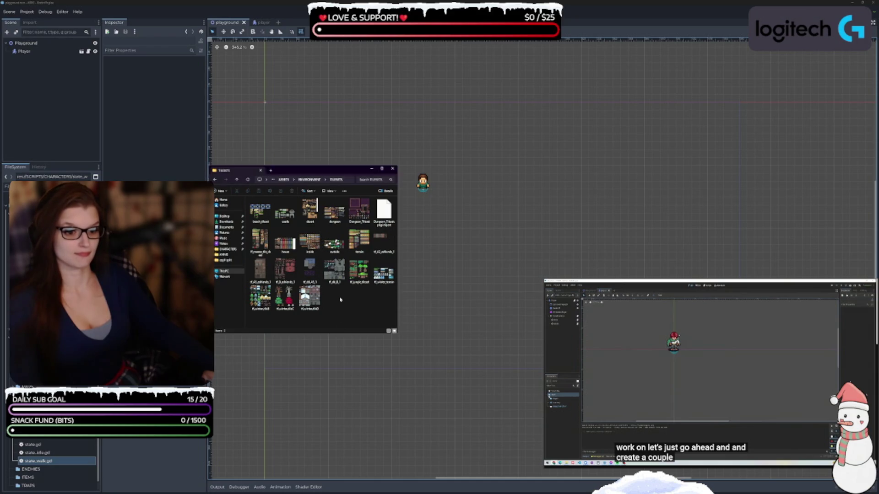
pyautogui.hotkey('ctrl', 'v')
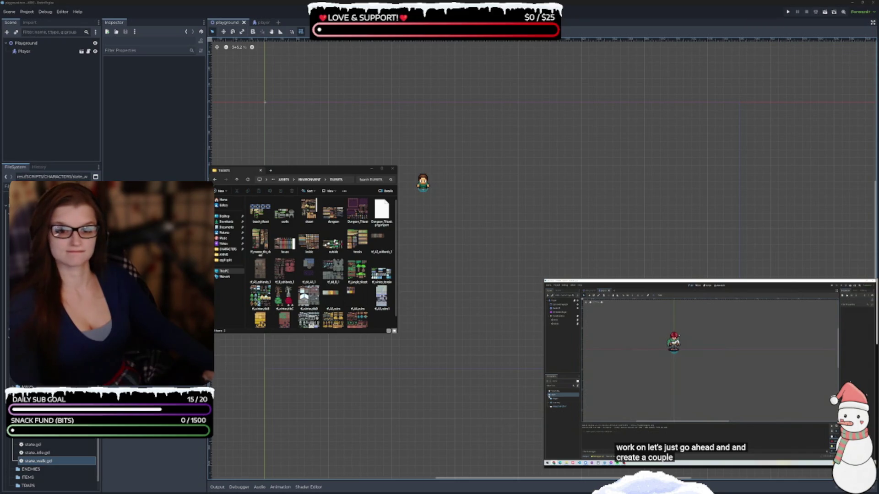
pyautogui.keyDown('shift'); pyautogui.click(357, 320); pyautogui.keyUp('shift')
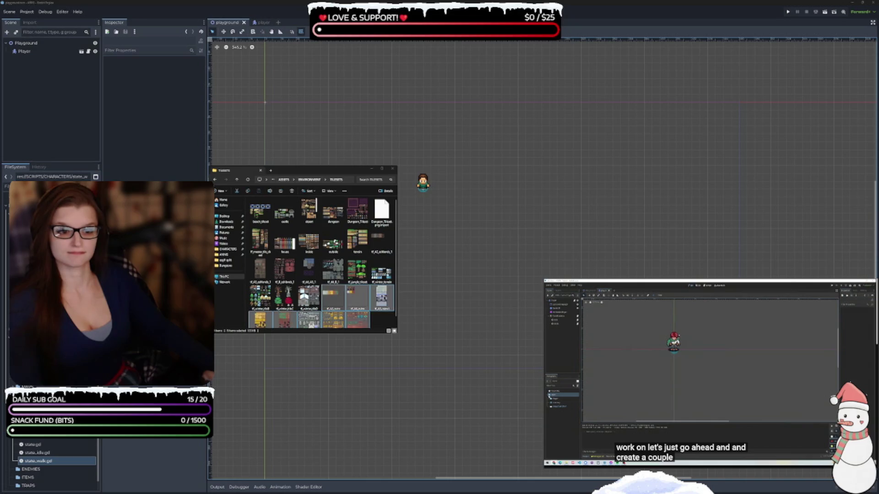
pyautogui.click(309, 197)
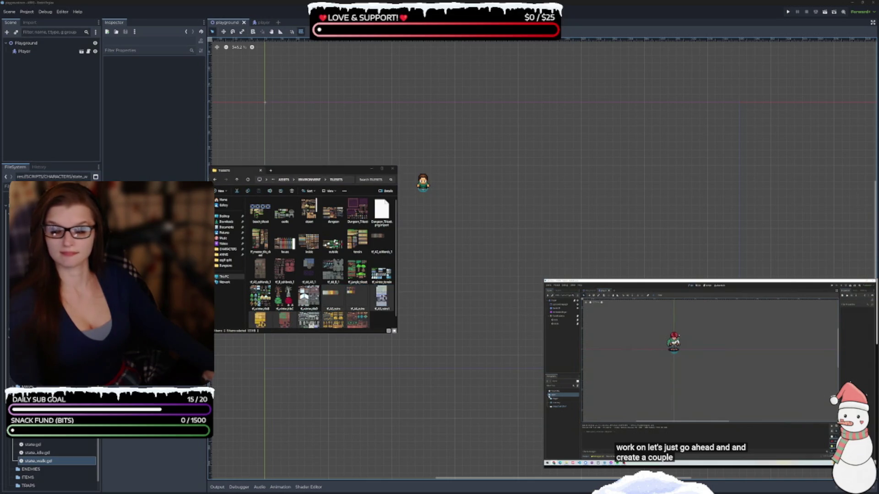
pyautogui.hotkey('alt', 'Left')
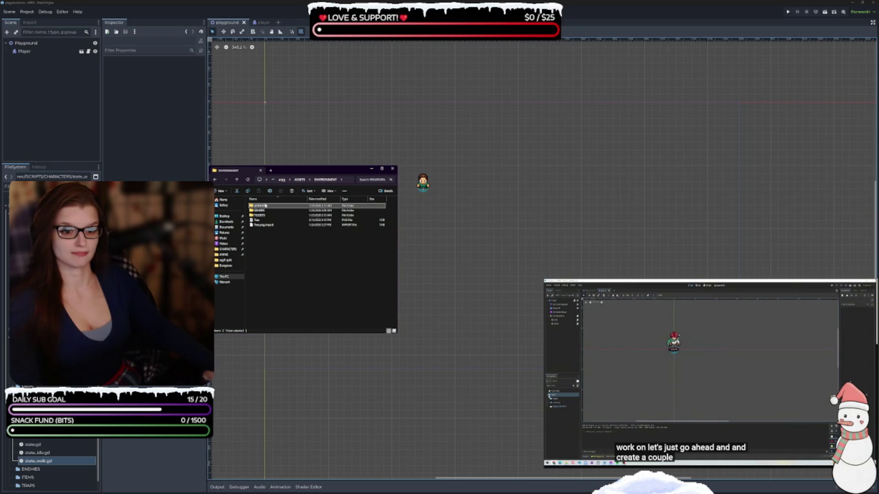
# Add tf_A3_ruins, the lava wave and the lava_waterfall images to ANIMATED, then return to ENVIRONMENT.
pyautogui.hotkey('ctrl', 'v')
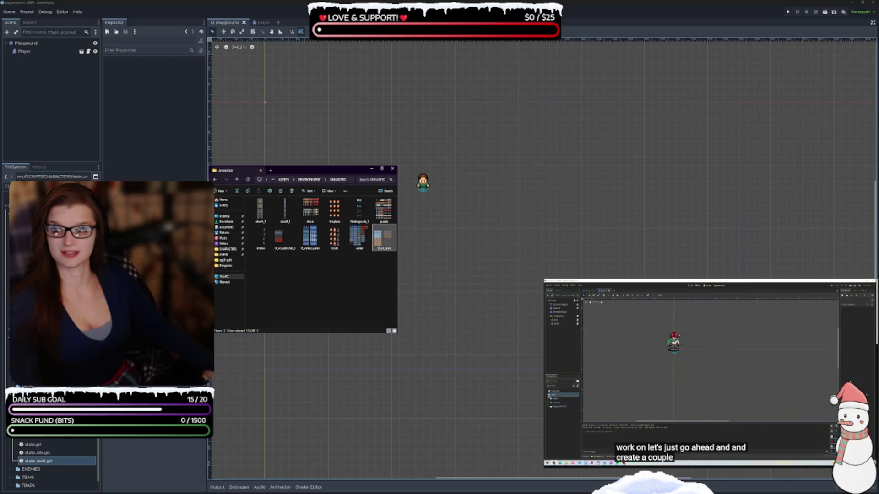
pyautogui.hotkey('alt', 'Tab')
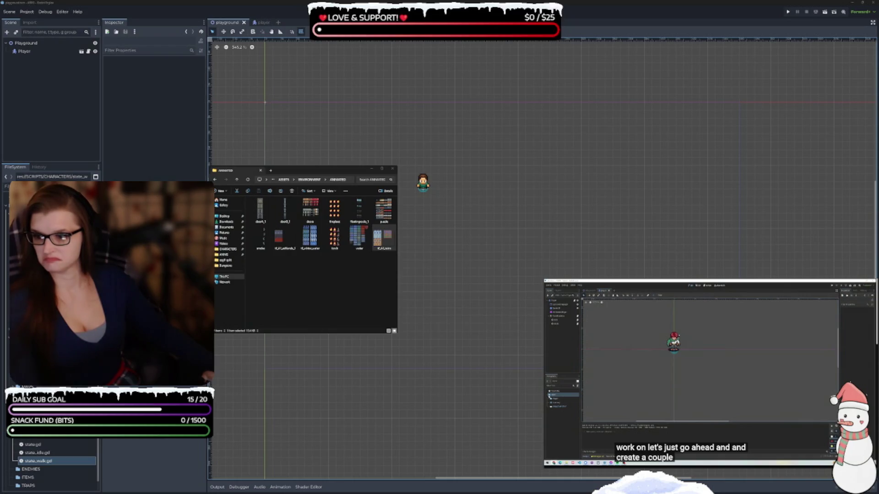
pyautogui.moveTo(328, 288); pyautogui.dragTo(315, 277)
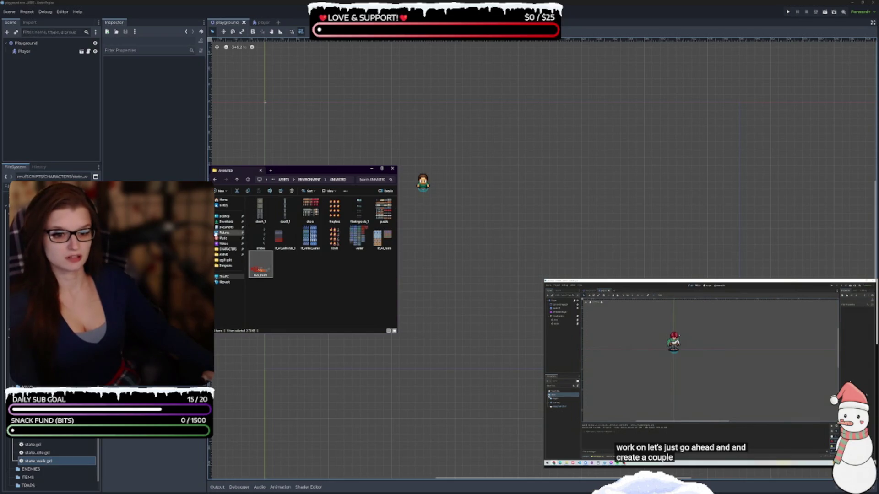
pyautogui.hotkey('alt', 'Tab')
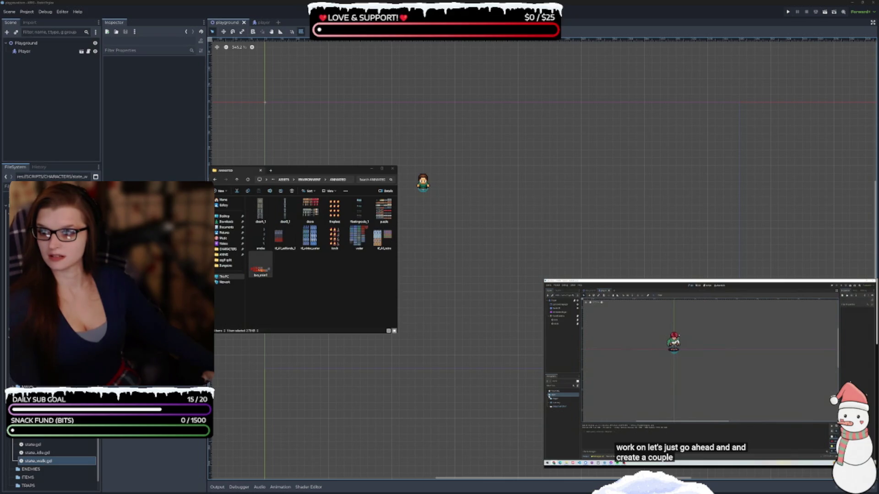
pyautogui.click(307, 277)
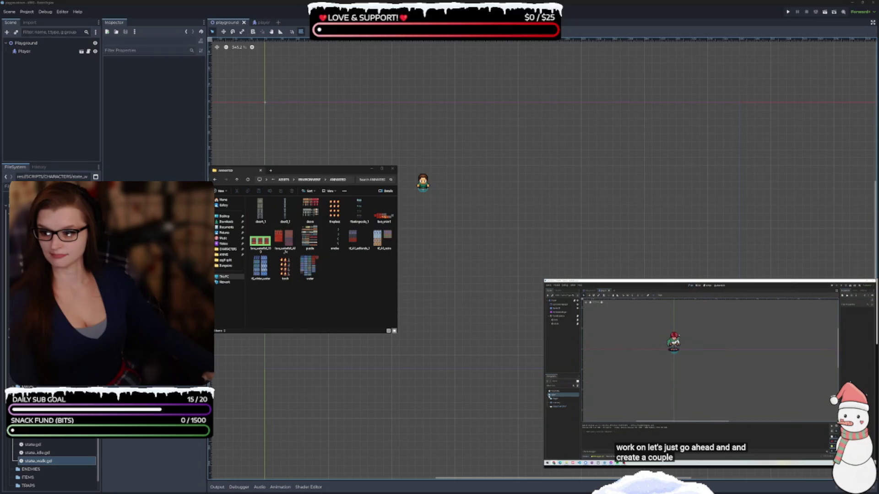
pyautogui.click(309, 180)
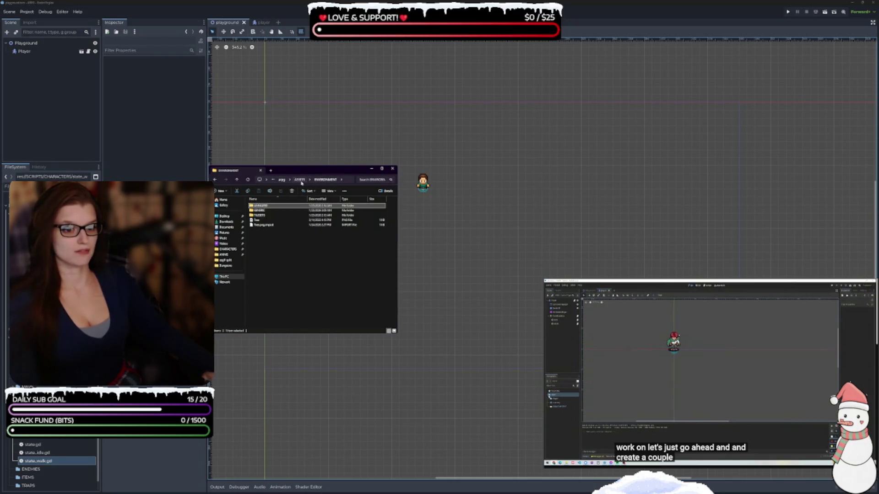
# Go from ASSETS into UI > Spritesheets and look over the existing spritesheet files.
pyautogui.click(300, 179)
pyautogui.doubleClick(269, 234)
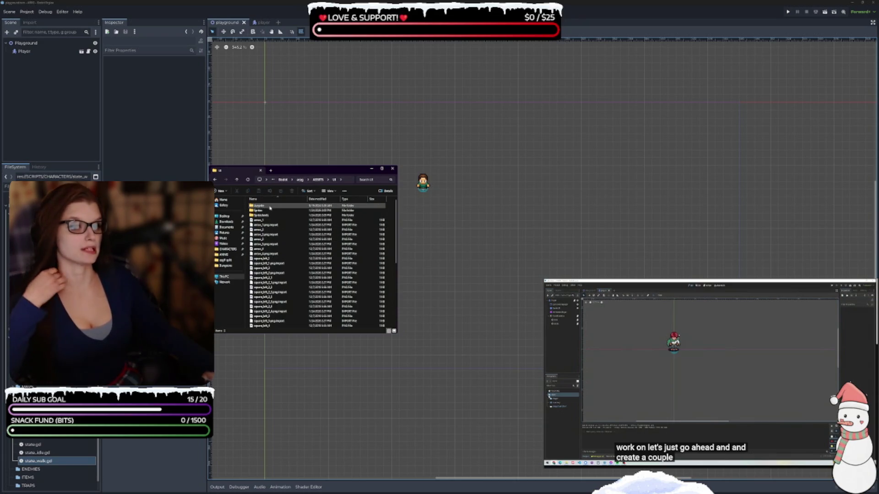
pyautogui.doubleClick(273, 215)
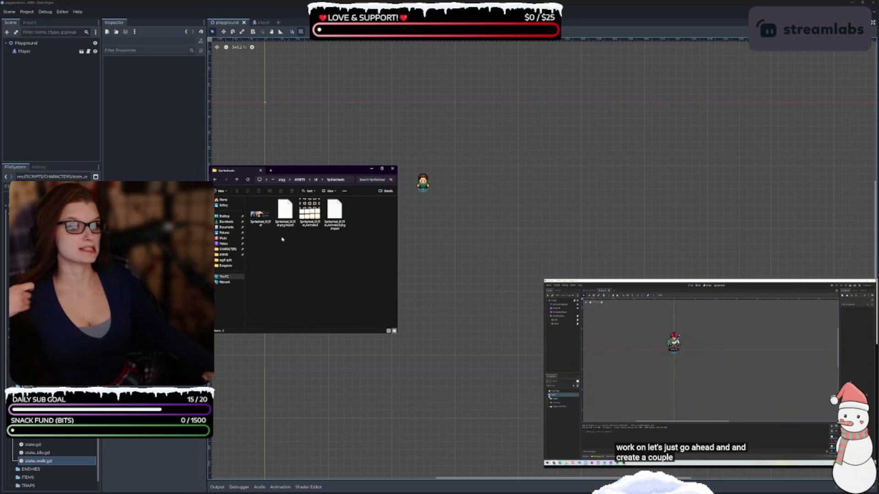
pyautogui.click(261, 215)
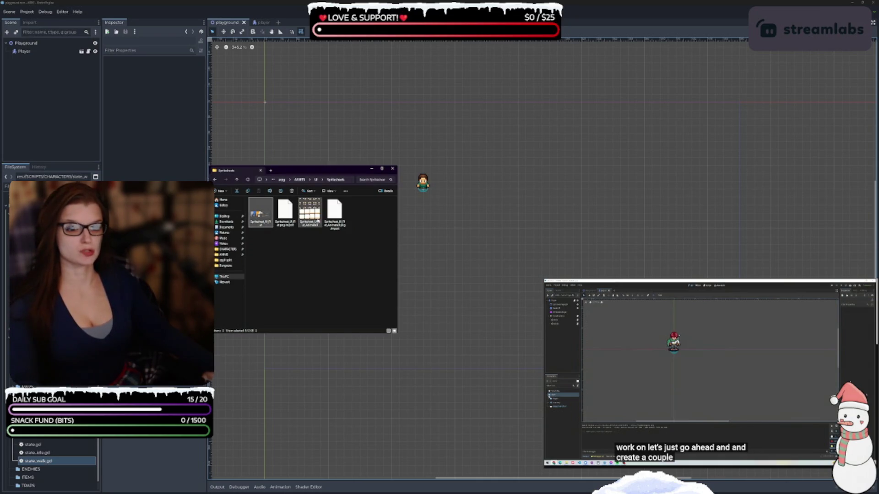
pyautogui.click(309, 213)
pyautogui.click(309, 213)
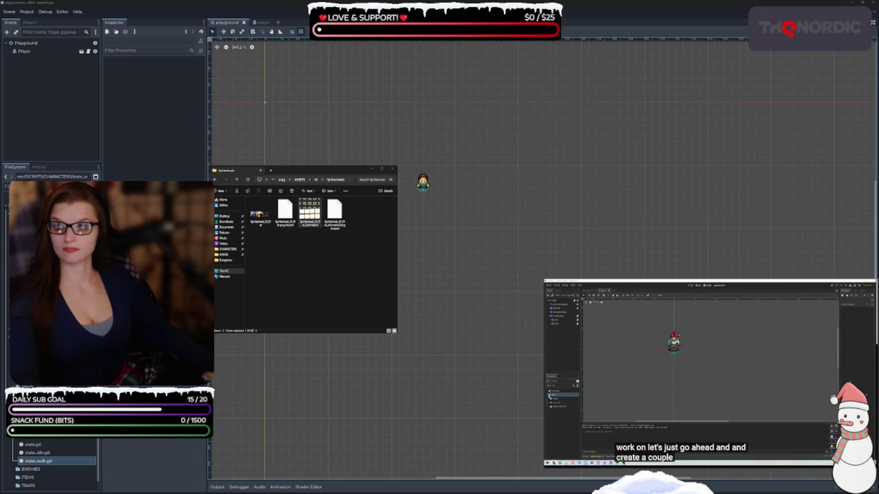
# Paste five new sheet images into the Spritesheets folder, one at a time.
pyautogui.click(319, 275)
pyautogui.hotkey('ctrl', 'v')
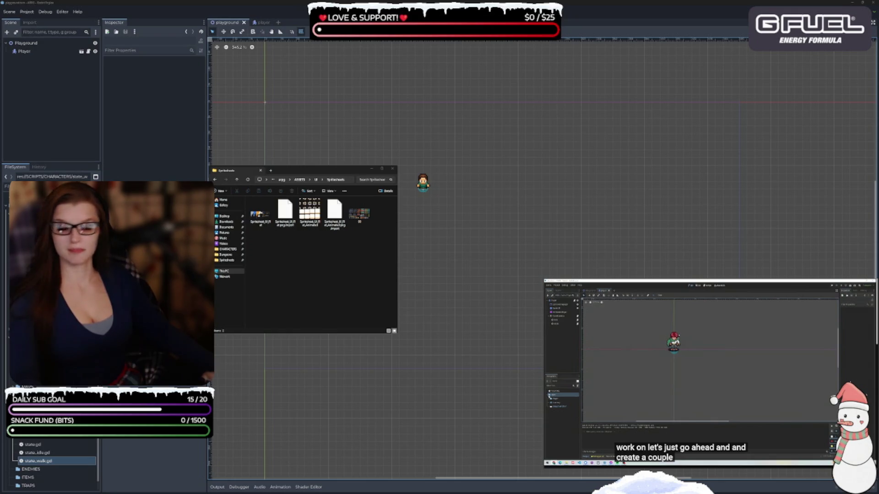
pyautogui.click(329, 277)
pyautogui.hotkey('ctrl', 'v')
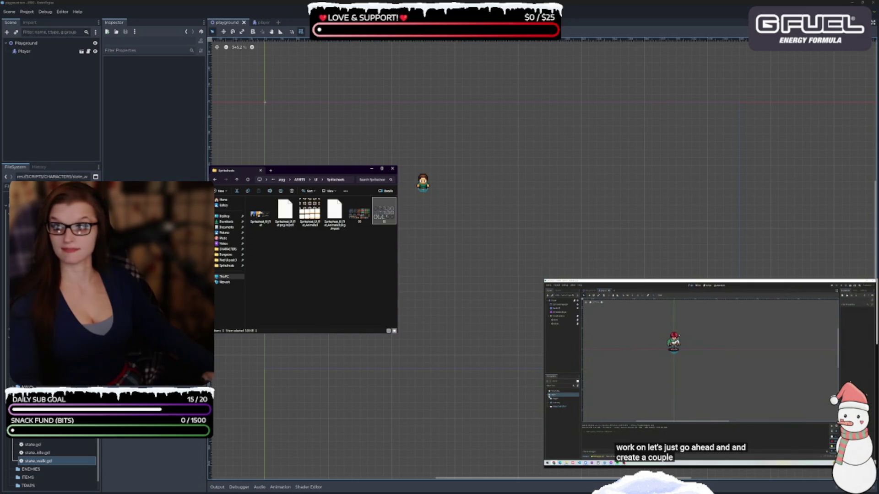
pyautogui.hotkey('alt', 'Tab')
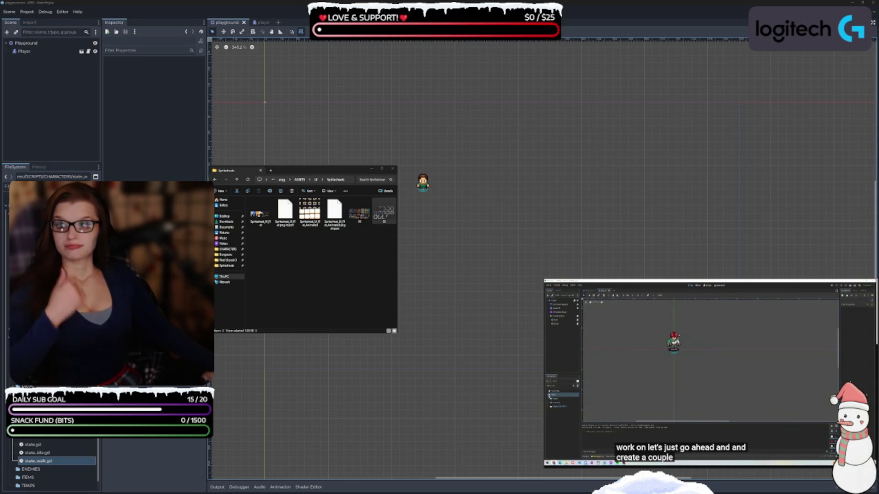
pyautogui.click(343, 293)
pyautogui.hotkey('ctrl', 'v')
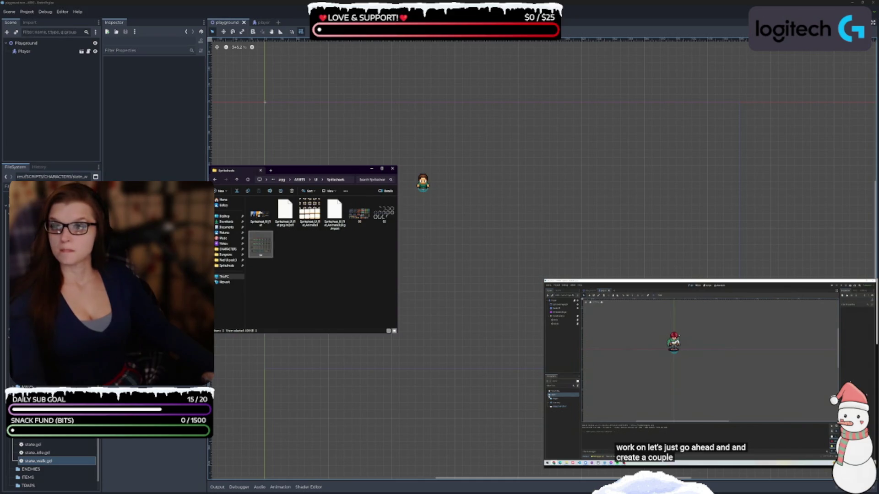
pyautogui.hotkey('alt', 'Tab')
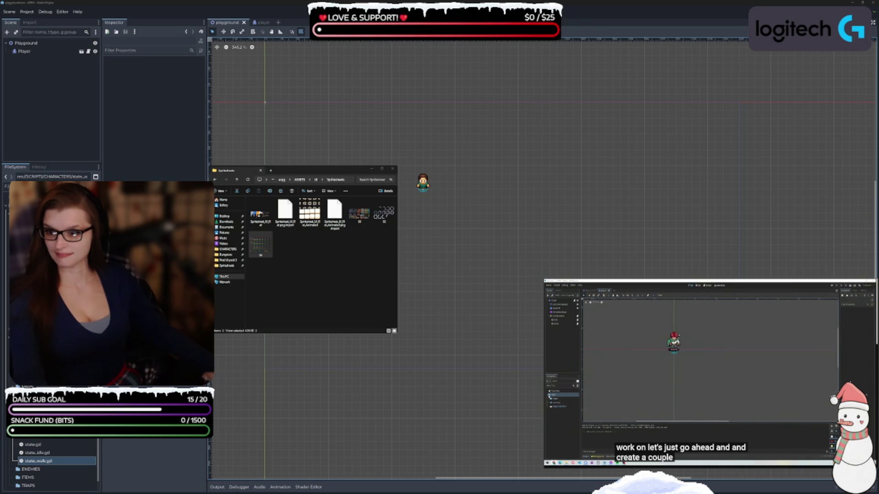
pyautogui.click(334, 290)
pyautogui.hotkey('ctrl', 'v')
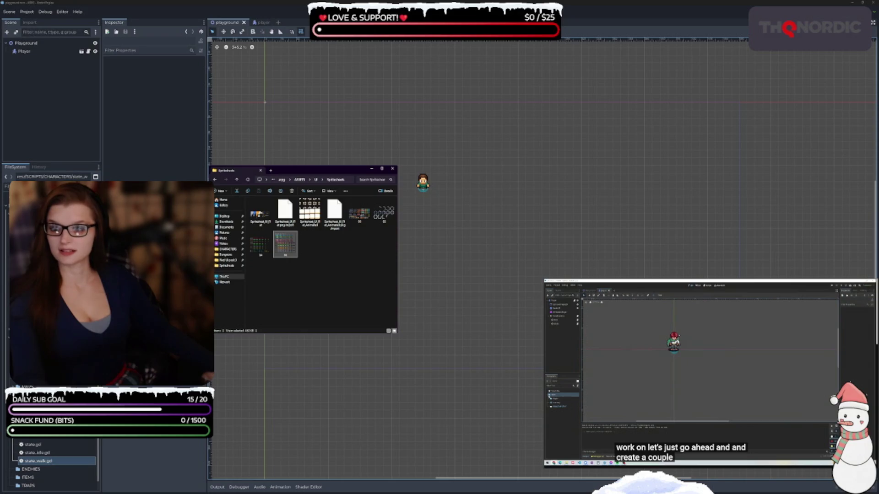
pyautogui.hotkey('alt', 'Tab')
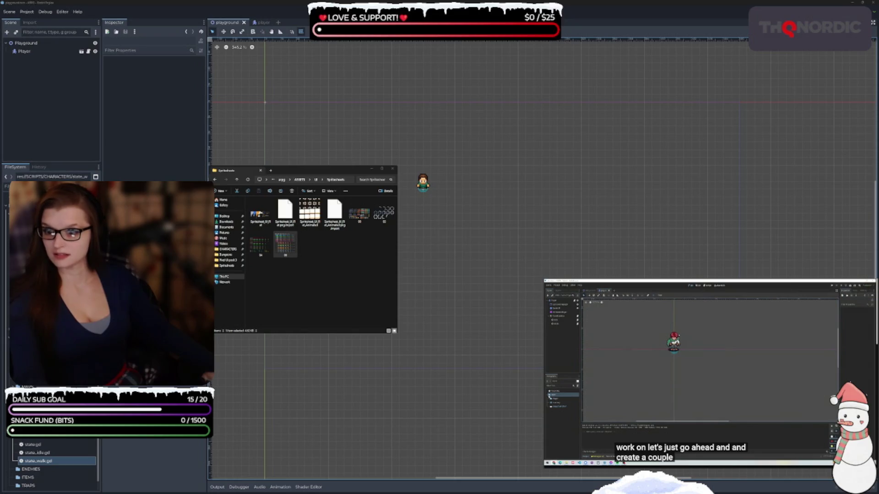
pyautogui.click(328, 306)
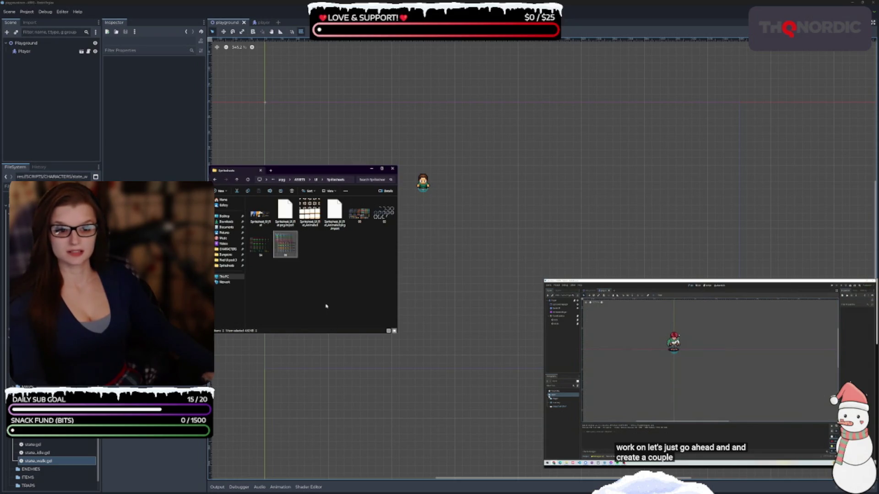
pyautogui.hotkey('ctrl', 'v')
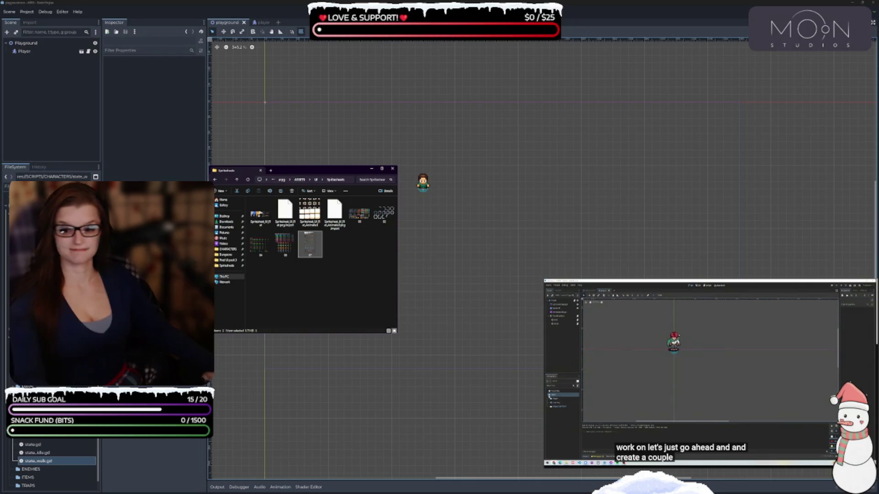
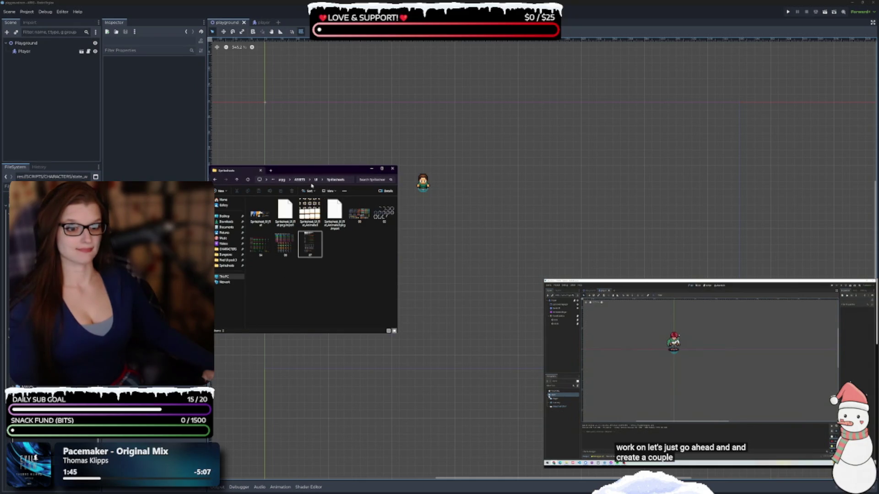
# Navigate from ASSETS through ENVIRONMENT into the ANIMATED sprite folder and make its window active.
pyautogui.click(300, 179)
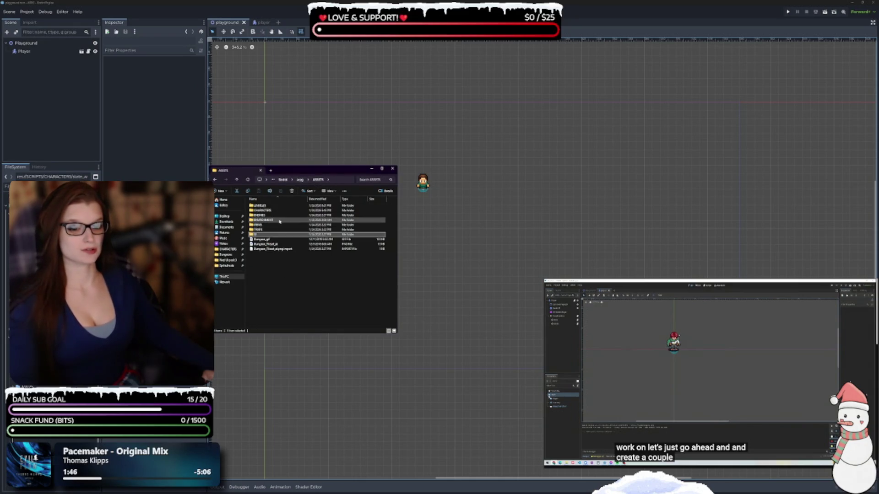
pyautogui.click(279, 220)
pyautogui.doubleClick(279, 220)
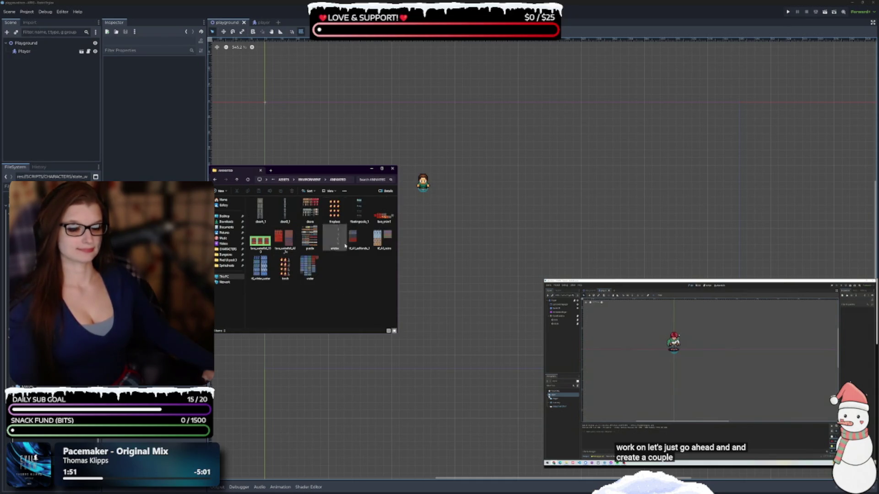
pyautogui.click(312, 181)
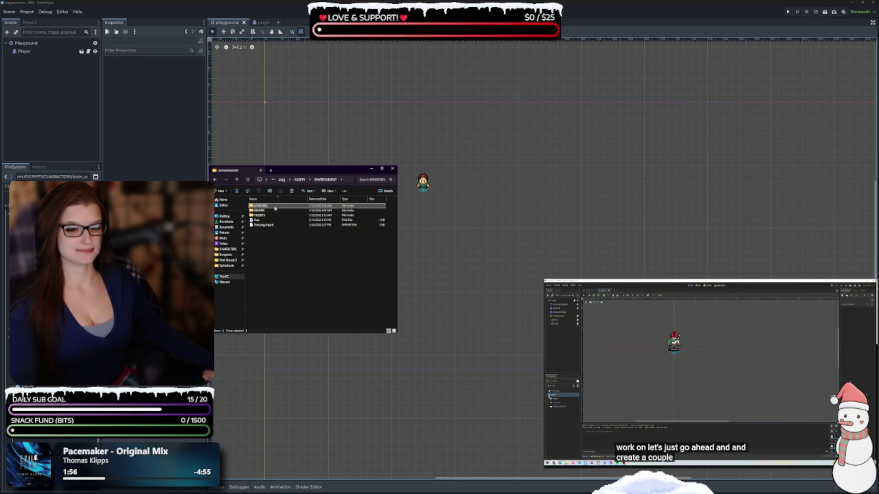
pyautogui.click(300, 180)
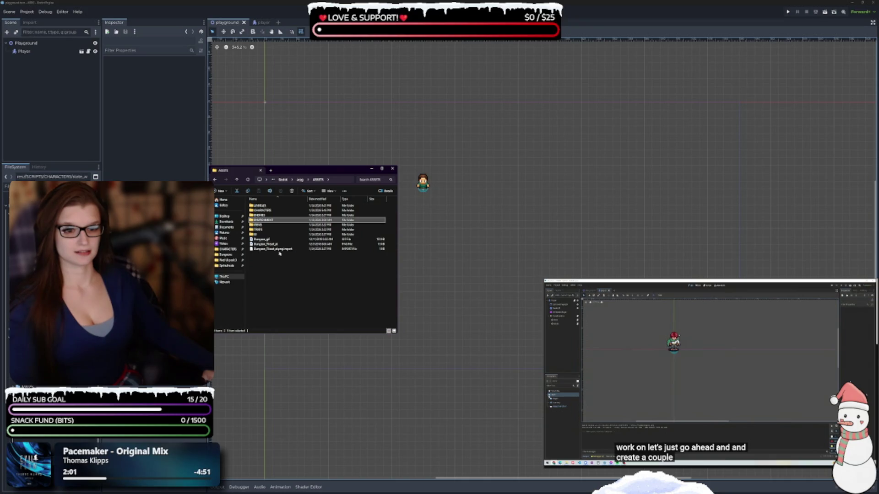
pyautogui.doubleClick(269, 225)
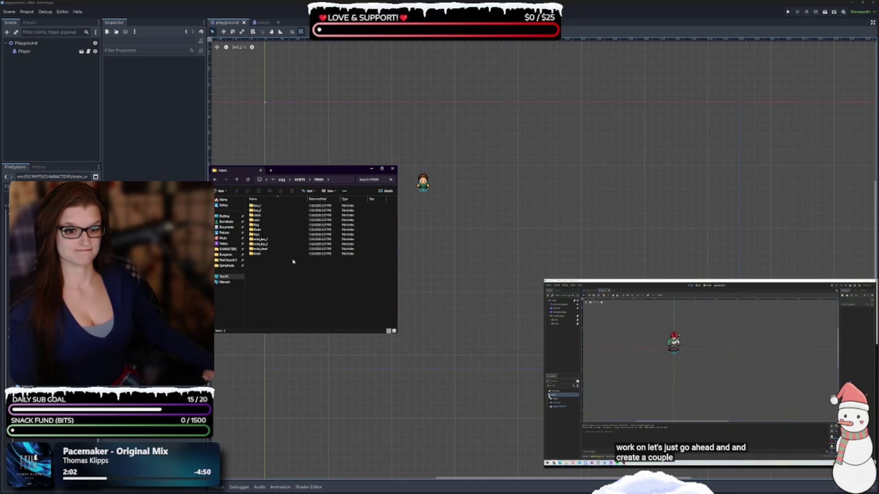
pyautogui.click(304, 179)
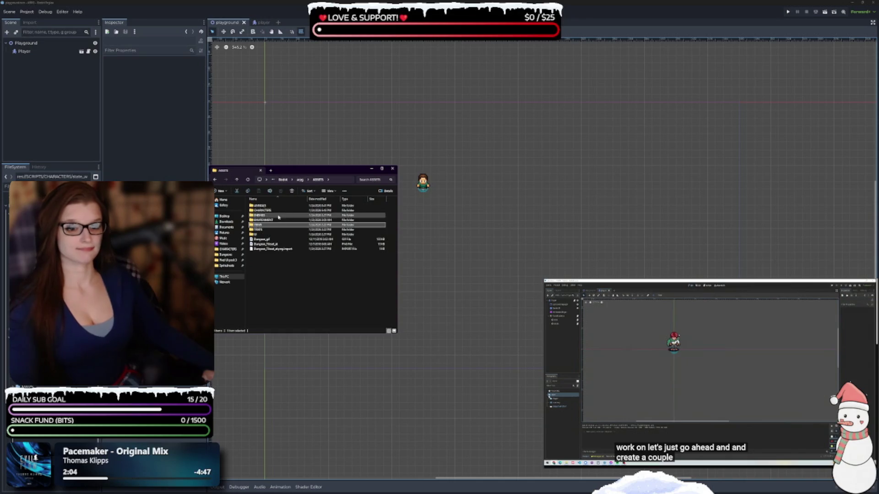
pyautogui.doubleClick(274, 222)
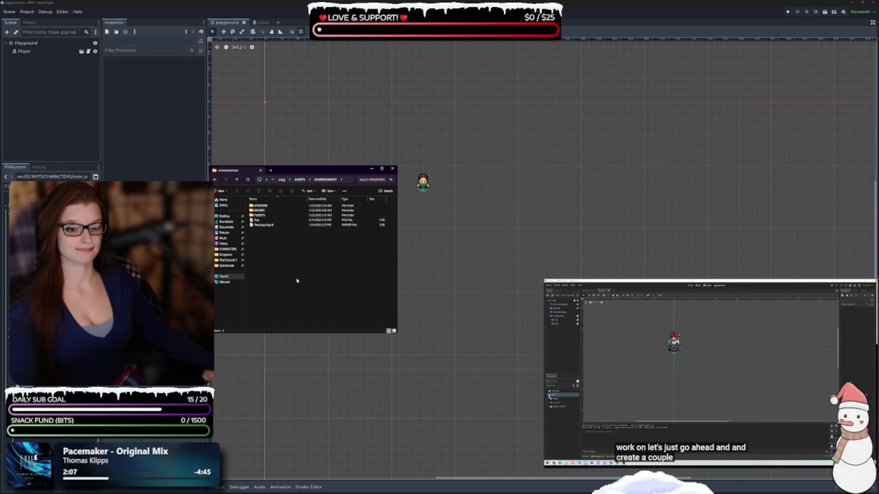
pyautogui.doubleClick(274, 207)
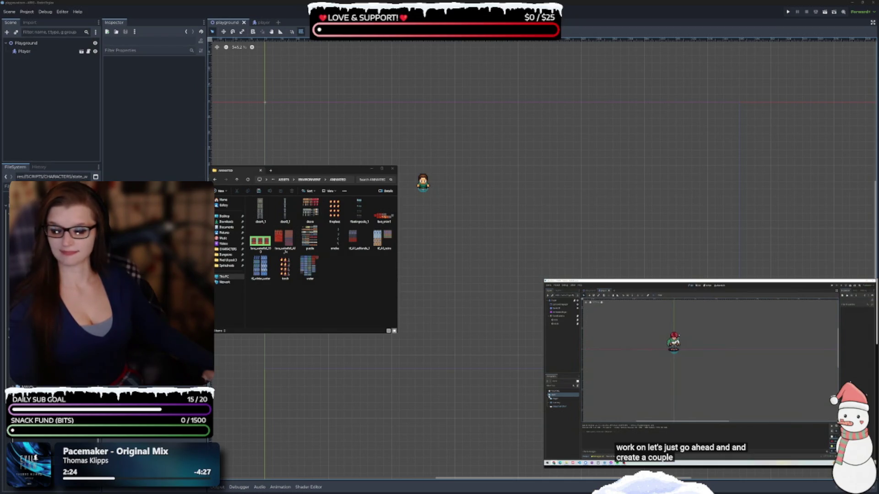
pyautogui.click(345, 289)
# Paste the copied sprites into ANIMATED, skip existing files, and delete the 15 new burning copies.
pyautogui.hotkey('ctrl', 'v')
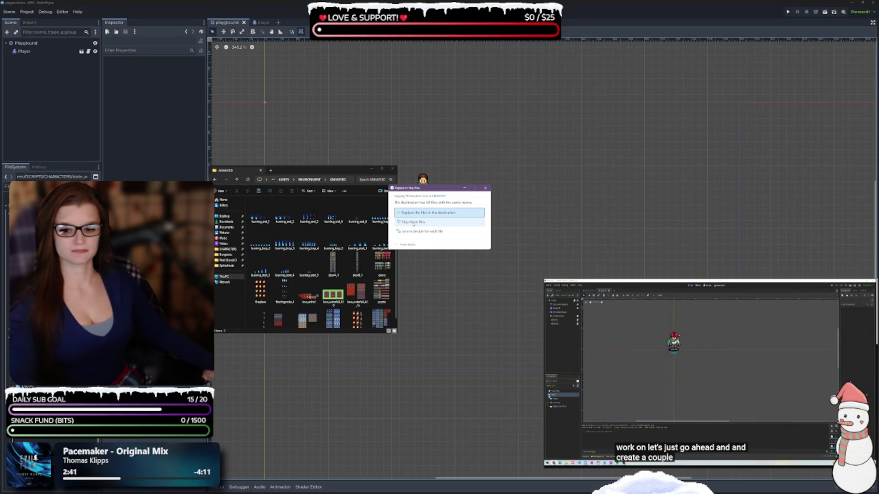
pyautogui.click(413, 223)
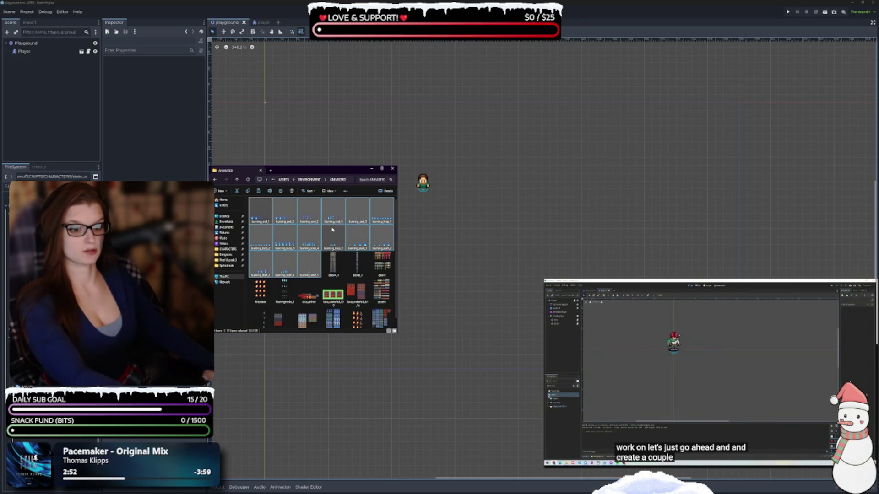
pyautogui.press('Delete')
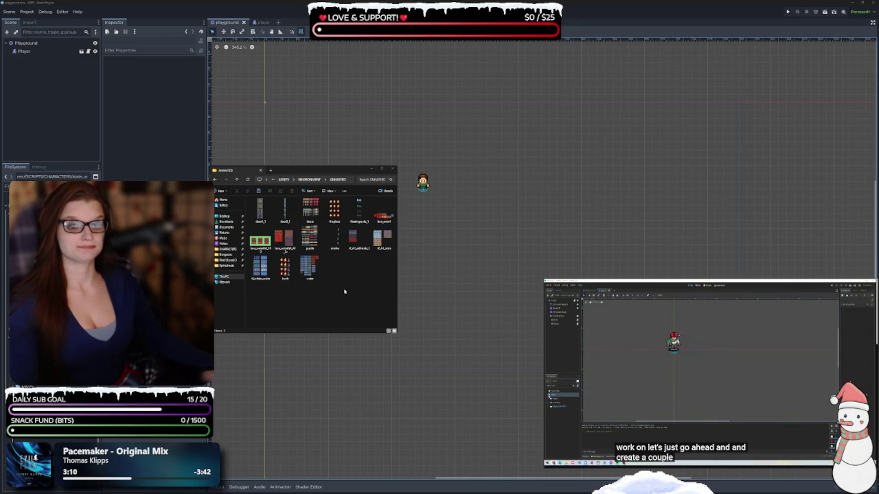
# Bring the ANIMATED folder window forward and close it.
pyautogui.click(348, 312)
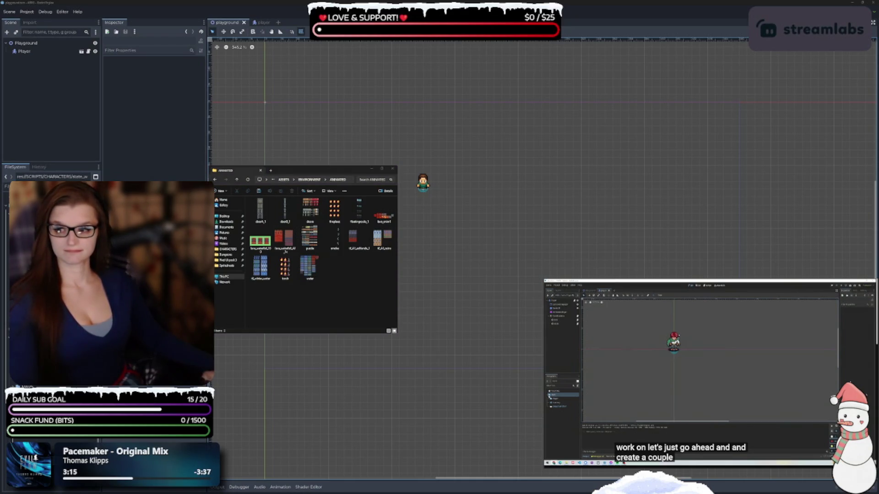
pyautogui.click(344, 284)
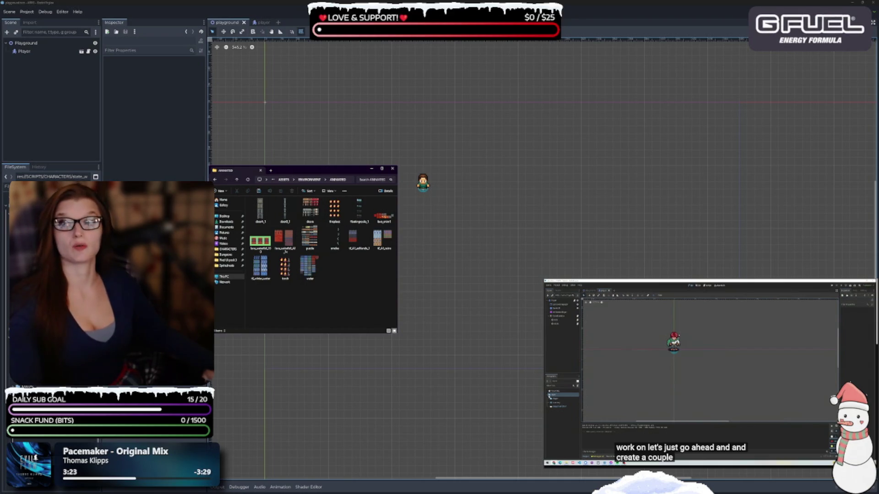
pyautogui.click(371, 168)
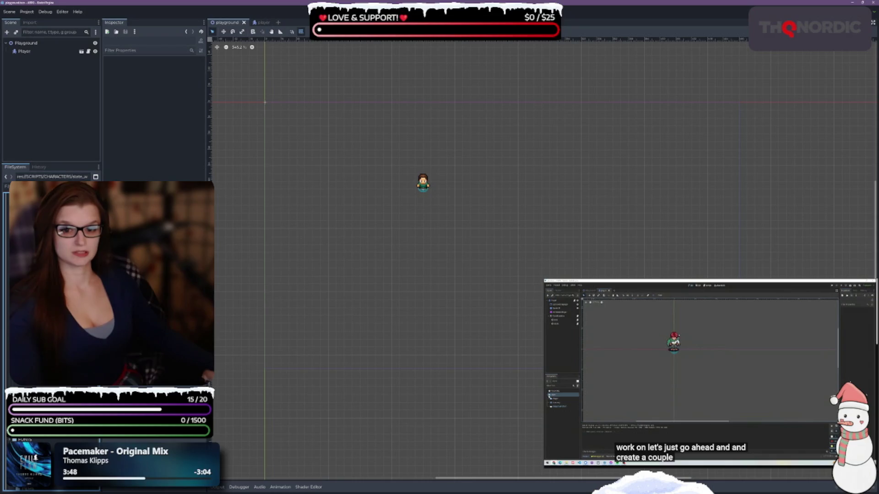
# Make the FileSystem dock taller and collapse the CHARACTERS and SCENES folders.
pyautogui.moveTo(62, 163); pyautogui.dragTo(63, 111)
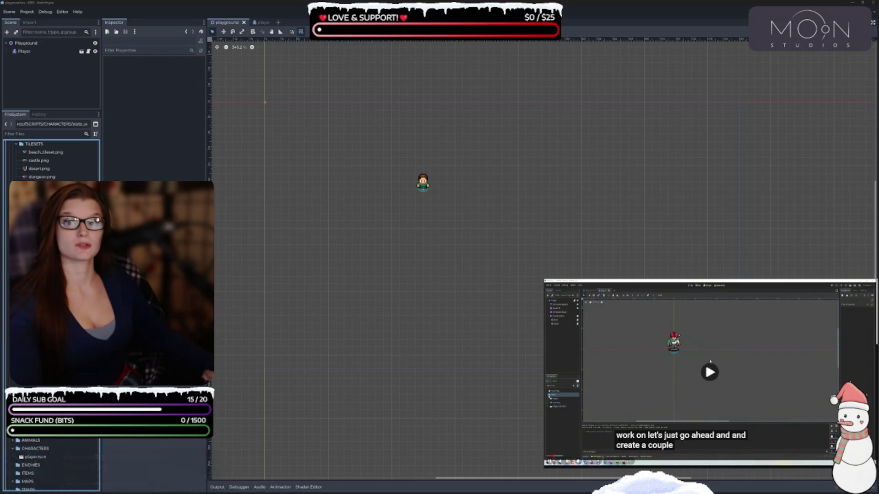
pyautogui.scroll(5, 51, 316)
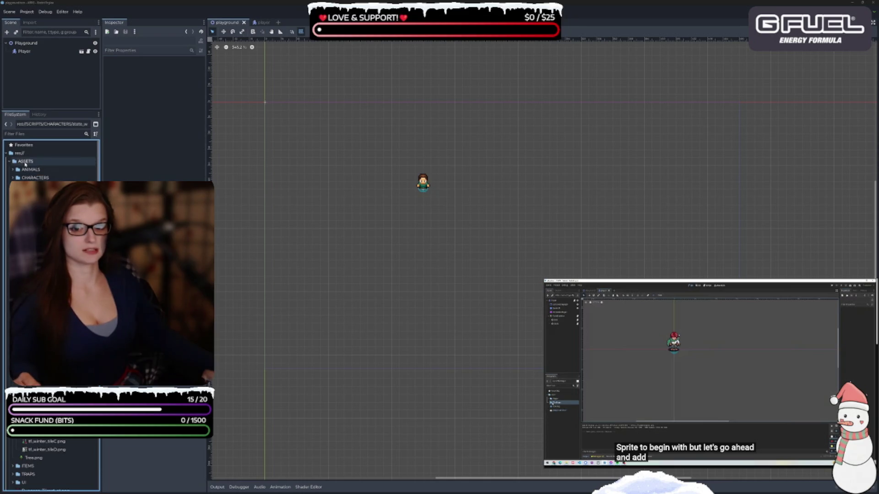
pyautogui.scroll(-5, 25, 164)
pyautogui.scroll(-10, 51, 315)
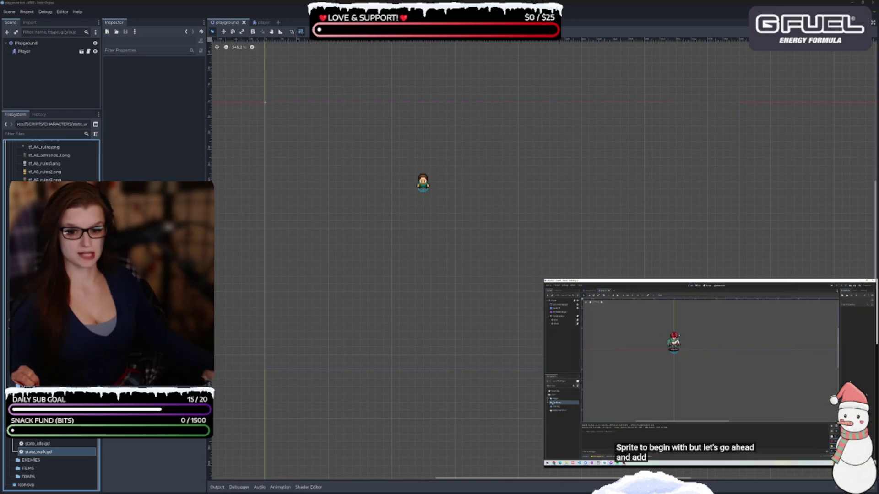
pyautogui.press('Left')
pyautogui.press('Left')
pyautogui.press('Left')
pyautogui.press('Left')
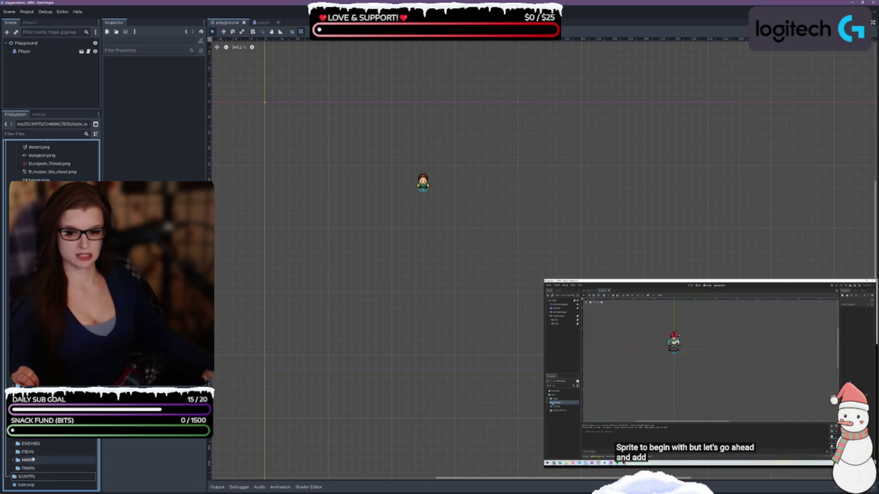
pyautogui.click(9, 435)
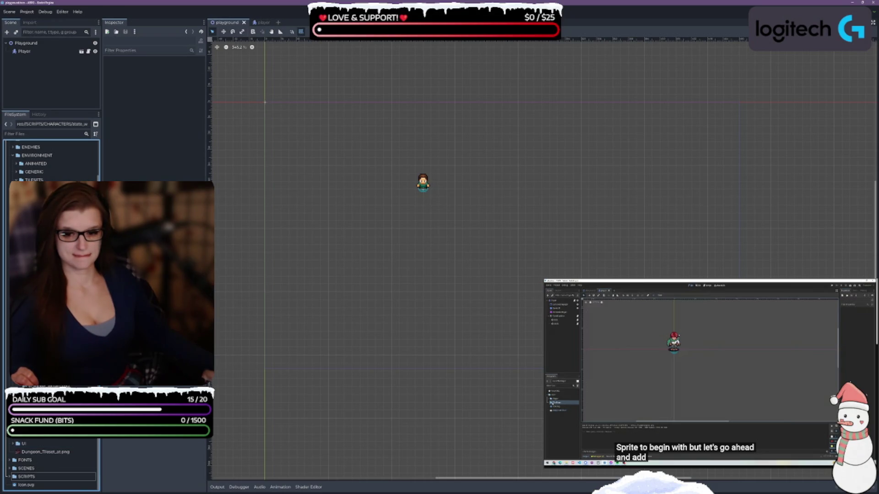
pyautogui.moveTo(57, 456)
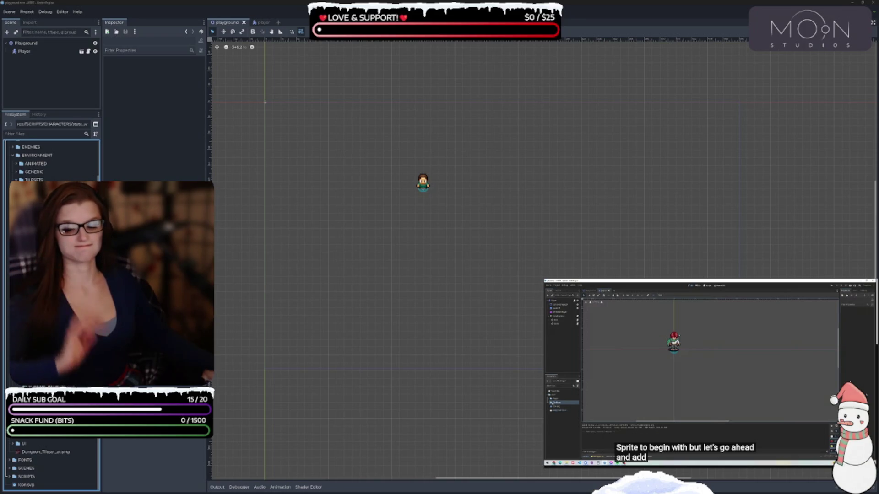
pyautogui.scroll(2, 51, 315)
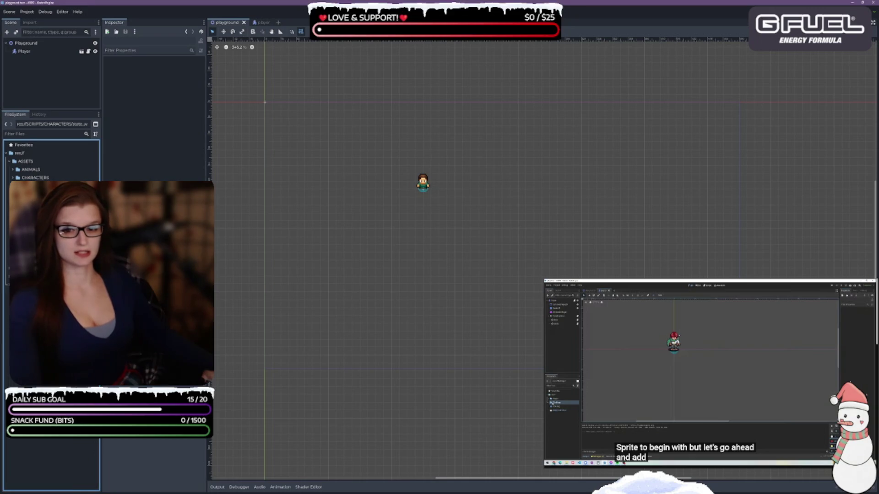
# Select ASSETS and open the ENEMIES folder in the FileSystem dock.
pyautogui.click(34, 162)
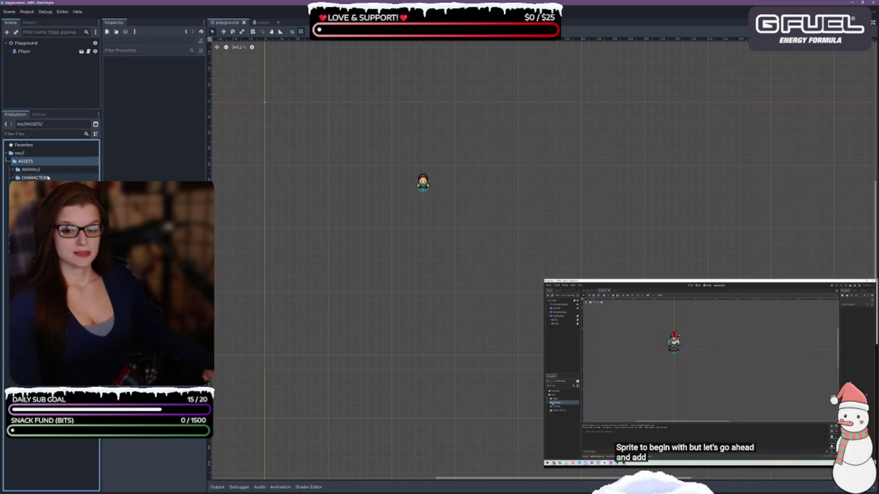
pyautogui.click(32, 186)
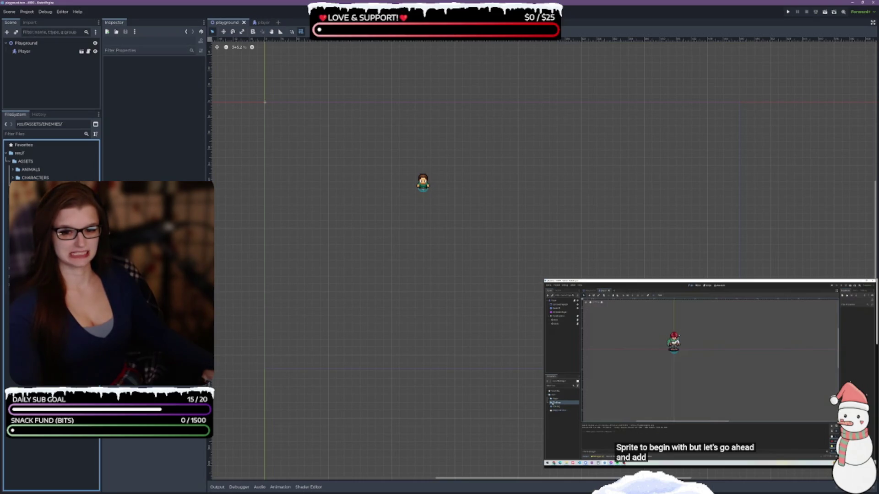
# Create a TILEMAPS folder under ASSETS/ENVIRONMENT.
pyautogui.press('Down')
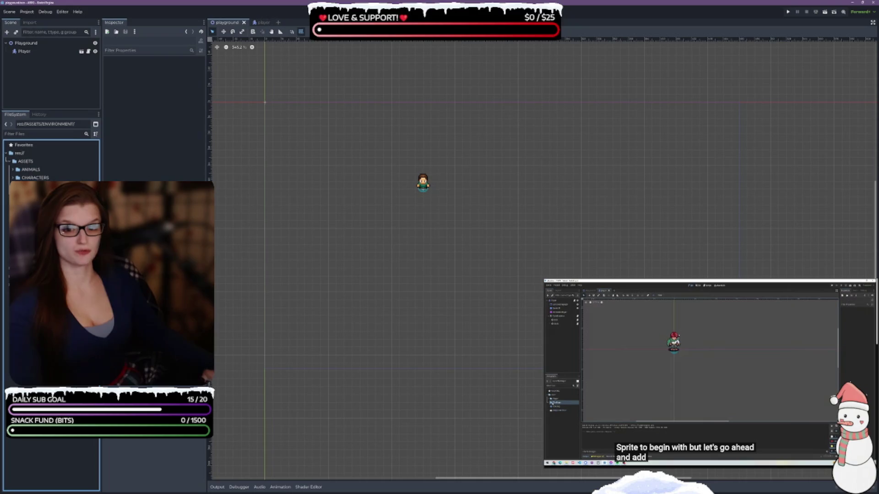
pyautogui.write('TILEMAPS')
pyautogui.press('Return')
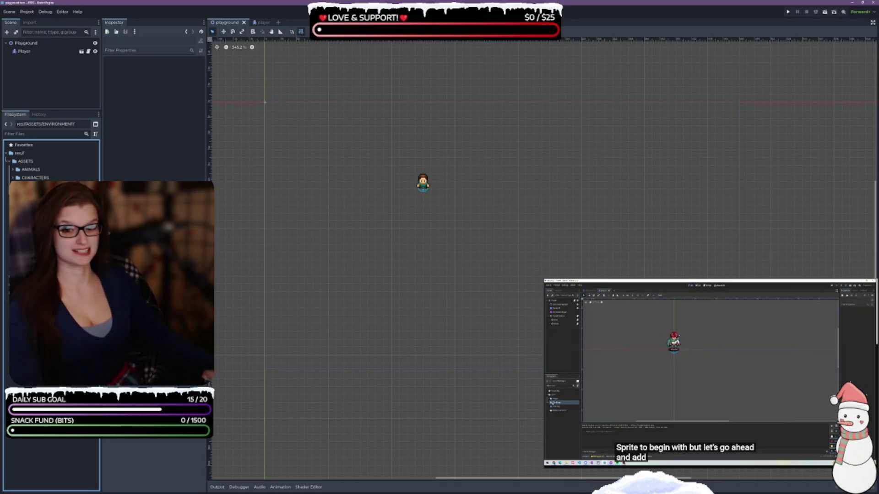
# Select the TILEMAPS folder and start creating a new scene in it.
pyautogui.click(36, 195)
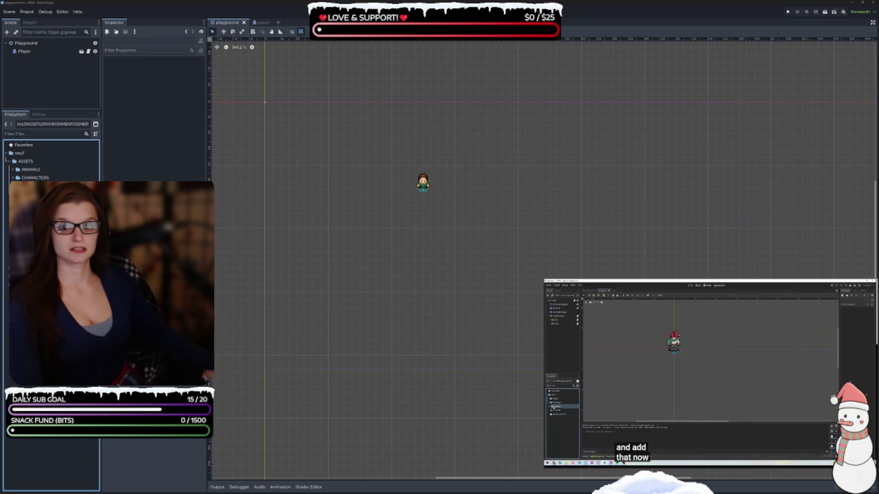
pyautogui.click(36, 202)
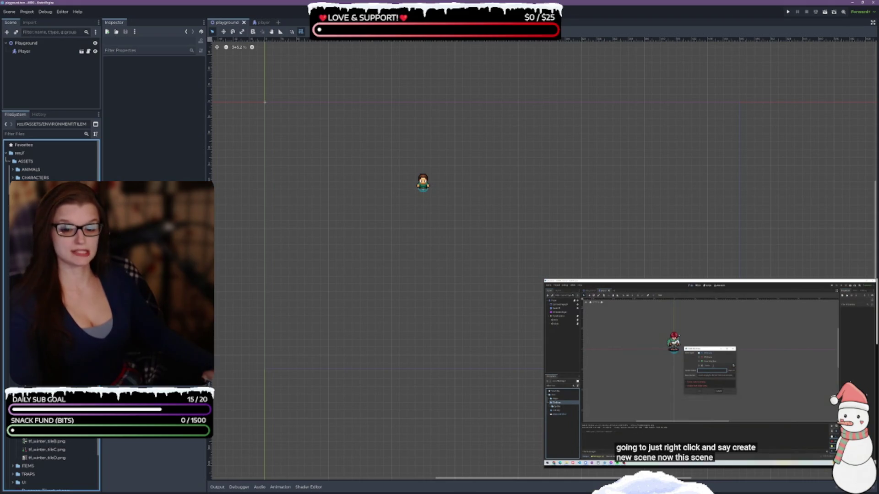
pyautogui.click(55, 256)
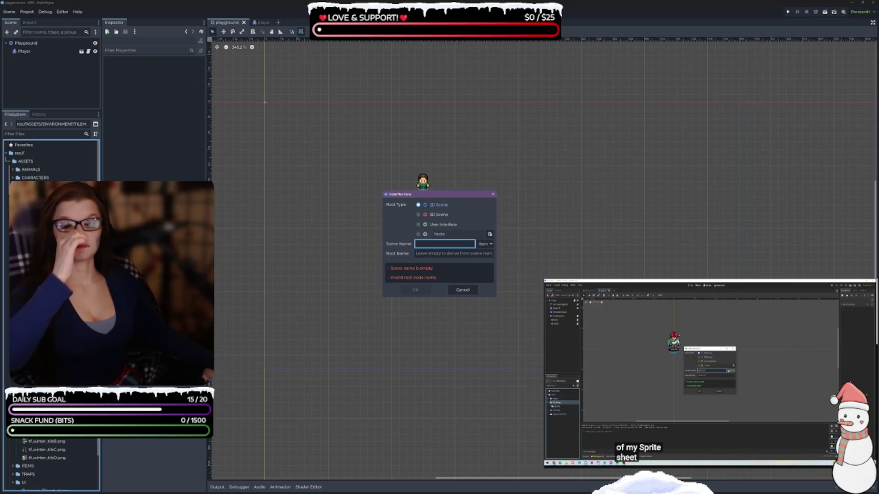
# Open a tileset PNG in the image viewer, then refocus the new scene's name field.
pyautogui.click(732, 426)
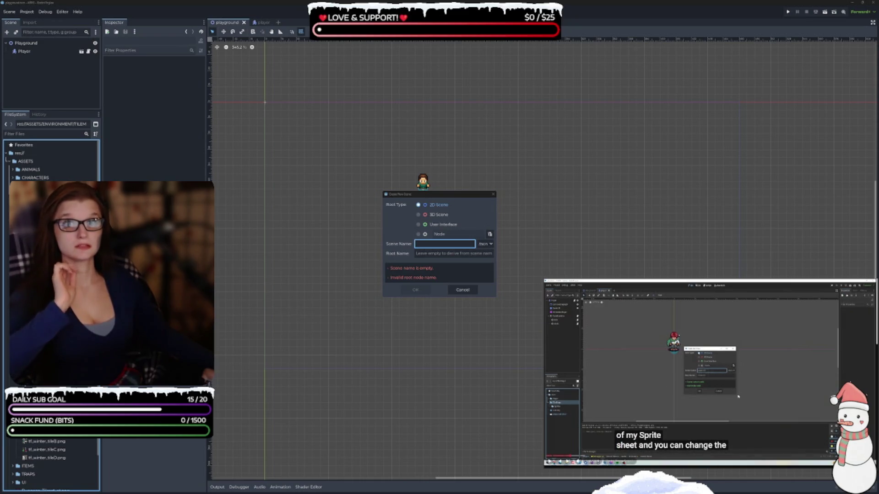
pyautogui.click(732, 426)
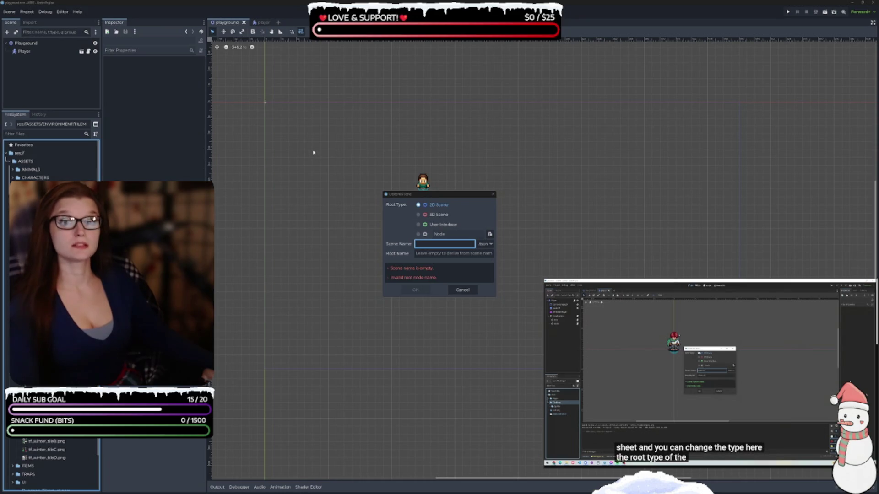
pyautogui.click(431, 247)
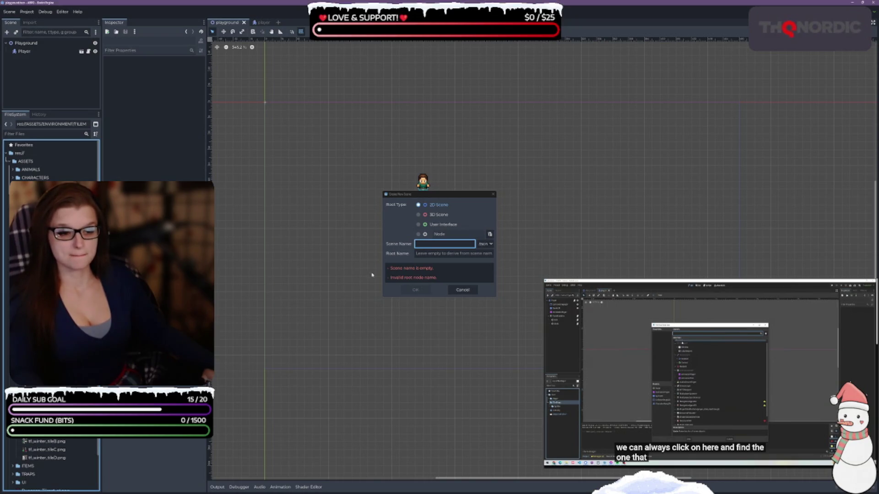
pyautogui.click(437, 245)
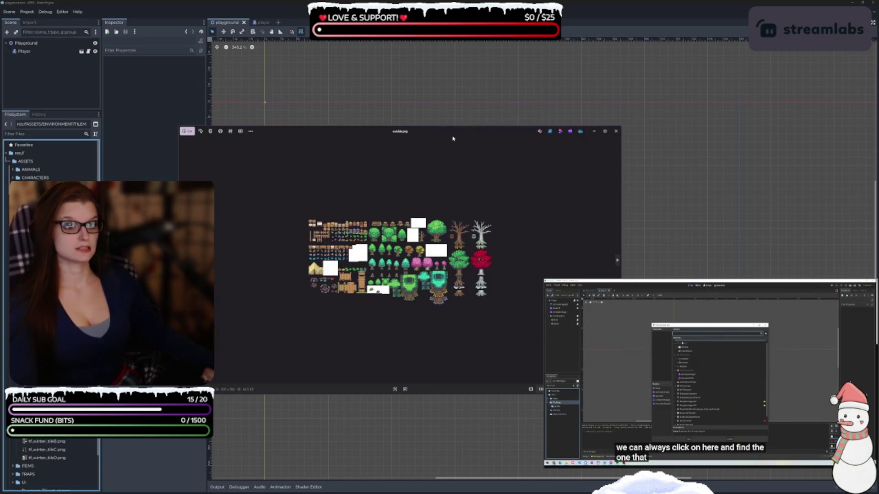
# Page to the winter tile sheet, make the Photos window taller, and zoom in to inspect it.
pyautogui.click(249, 270)
pyautogui.click(248, 271)
pyautogui.click(248, 271)
pyautogui.scroll(5, 546, 247)
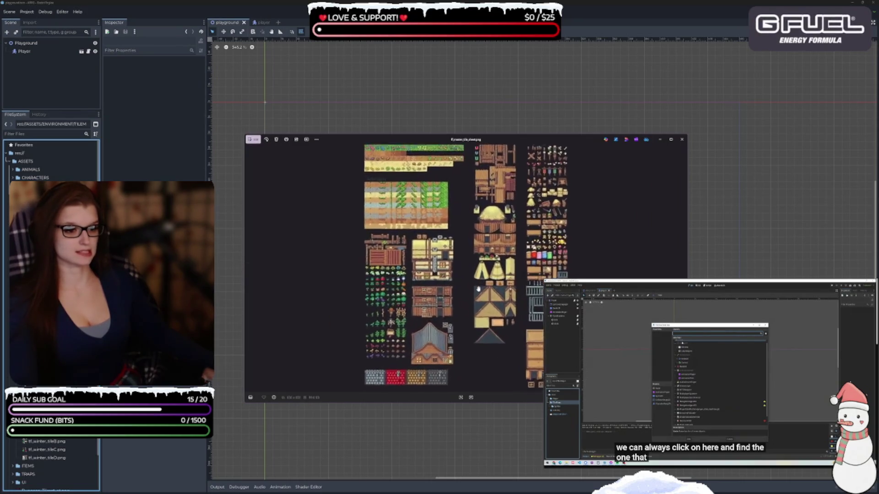
pyautogui.scroll(-2, 669, 162)
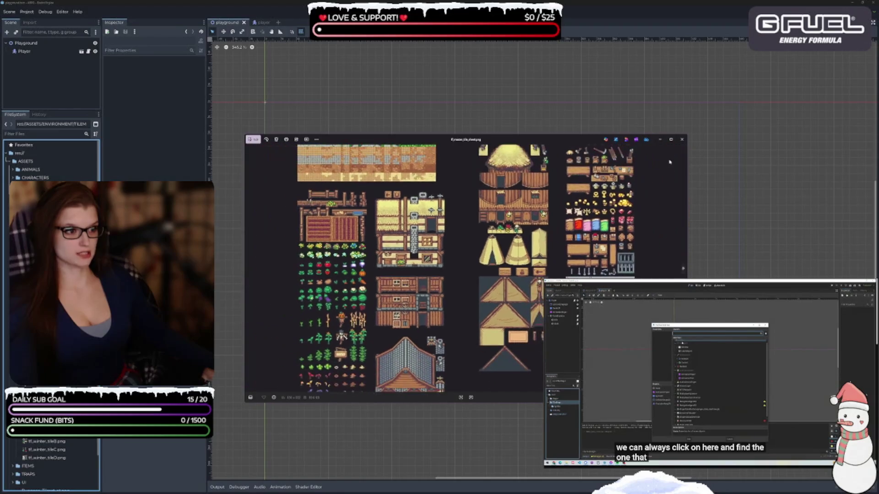
pyautogui.moveTo(505, 134); pyautogui.dragTo(505, 63)
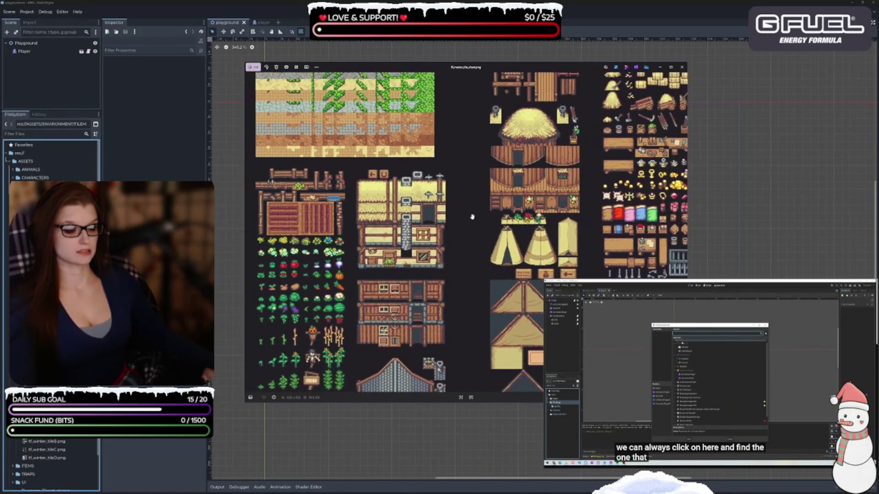
pyautogui.scroll(3, 465, 221)
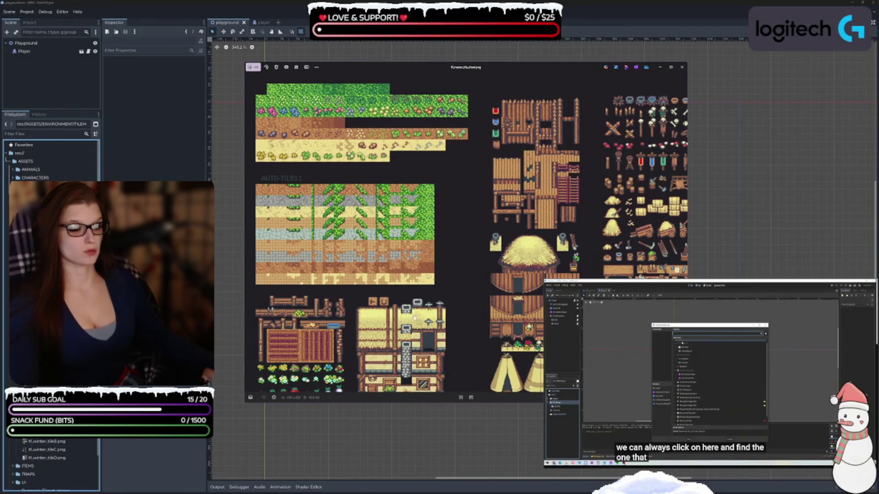
pyautogui.scroll(-3, 441, 288)
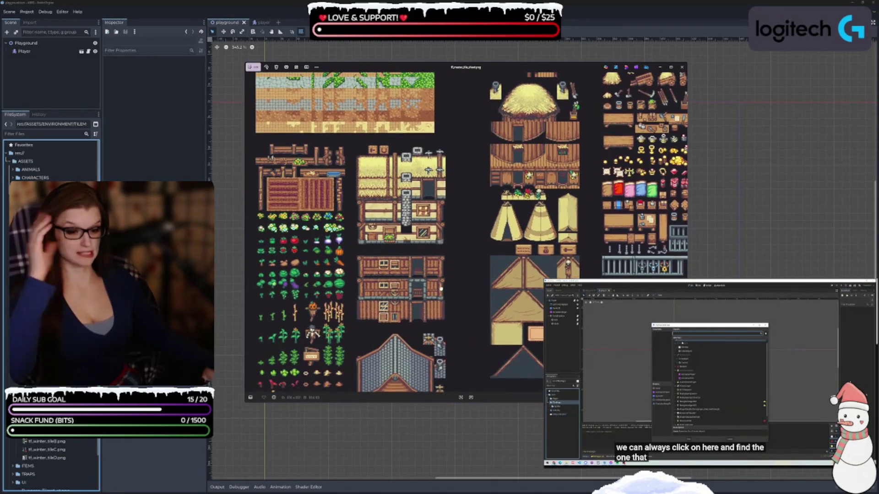
pyautogui.scroll(-2, 442, 289)
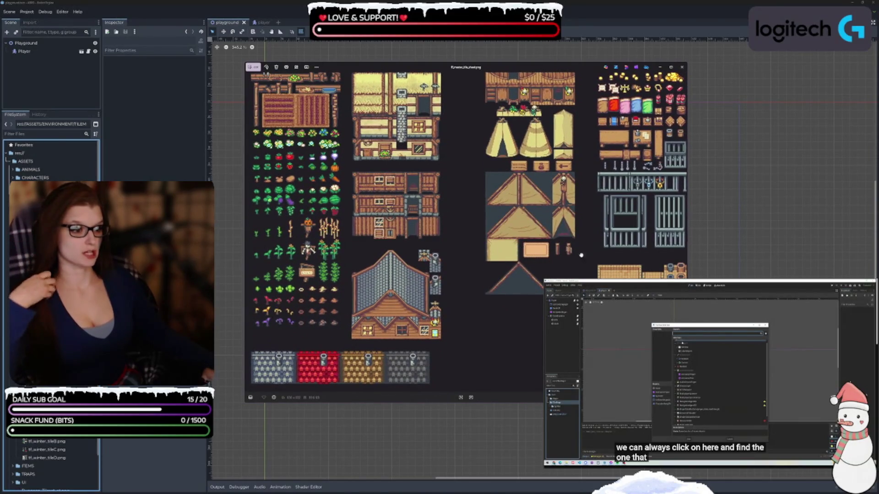
pyautogui.scroll(5, 451, 323)
pyautogui.scroll(1, 451, 323)
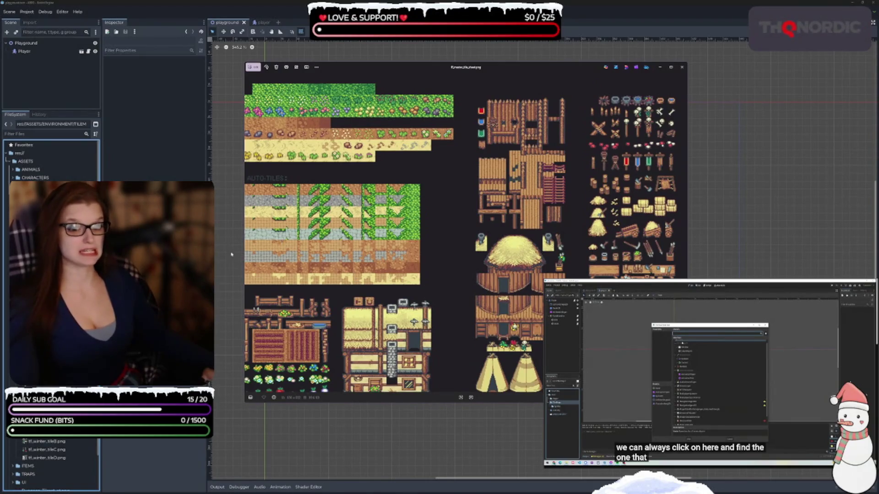
# Page back to the beach sheet, then forward through furniture and trees to the terrain sheet.
pyautogui.click(249, 233)
pyautogui.click(248, 232)
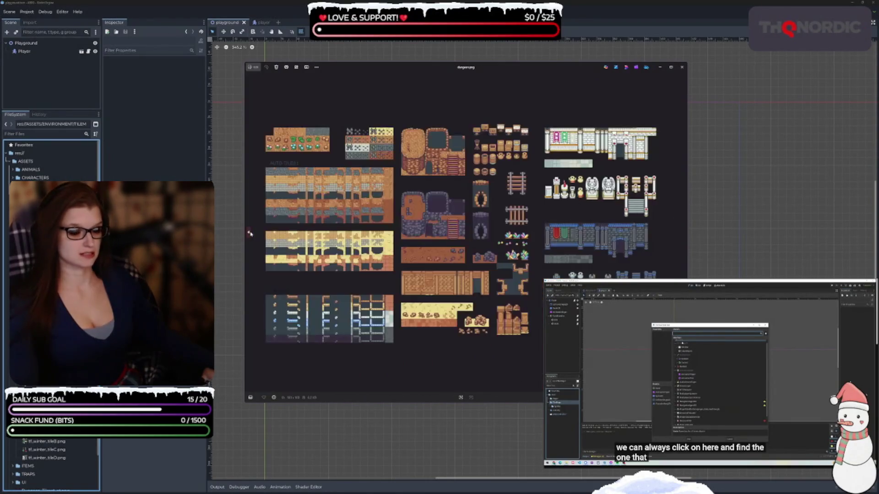
pyautogui.click(249, 233)
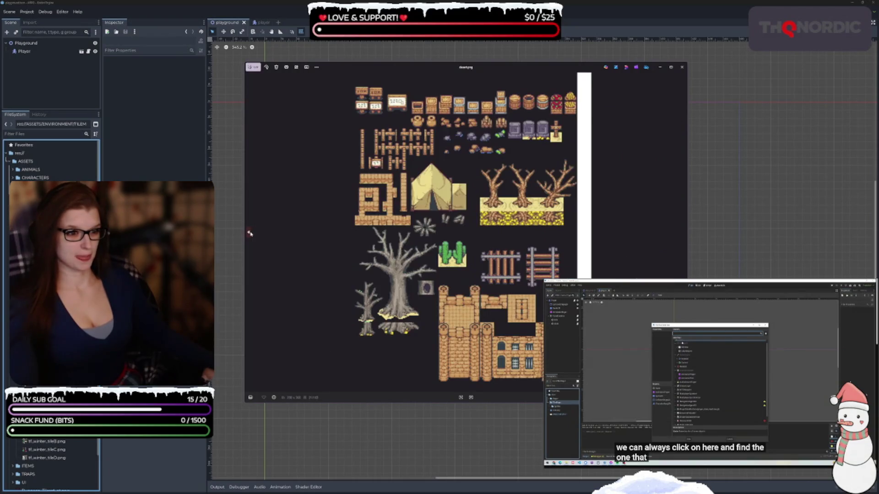
pyautogui.click(249, 233)
pyautogui.click(249, 233)
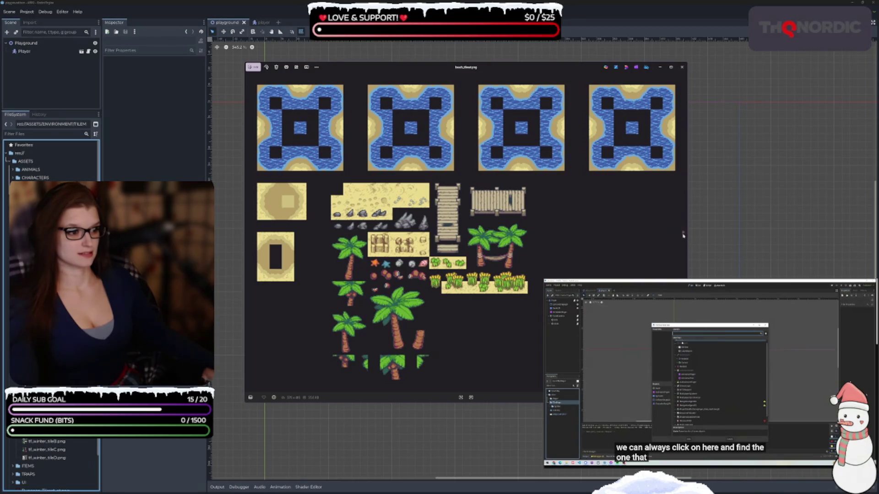
pyautogui.click(683, 235)
pyautogui.click(683, 235)
pyautogui.click(683, 235)
pyautogui.click(683, 235)
pyautogui.click(683, 234)
pyautogui.click(683, 235)
pyautogui.click(683, 235)
pyautogui.click(683, 235)
pyautogui.click(683, 234)
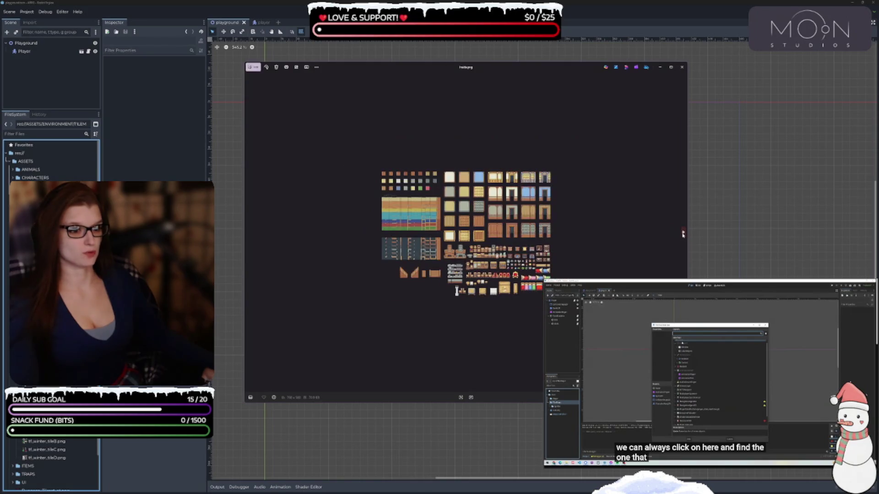
pyautogui.click(682, 234)
pyautogui.click(683, 234)
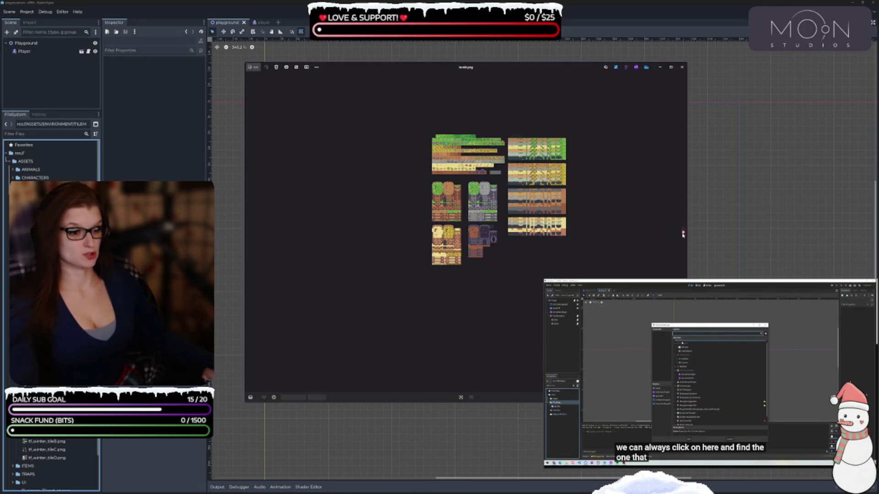
pyautogui.scroll(3, 530, 249)
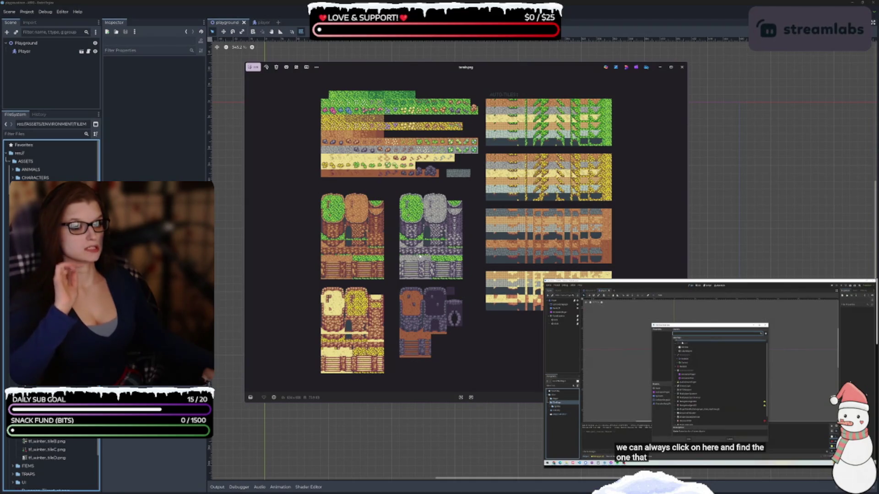
# Browse the remaining jungle, winter and large terrain tilesets, then close the viewer.
pyautogui.press('Right')
pyautogui.press('Right')
pyautogui.press('Right')
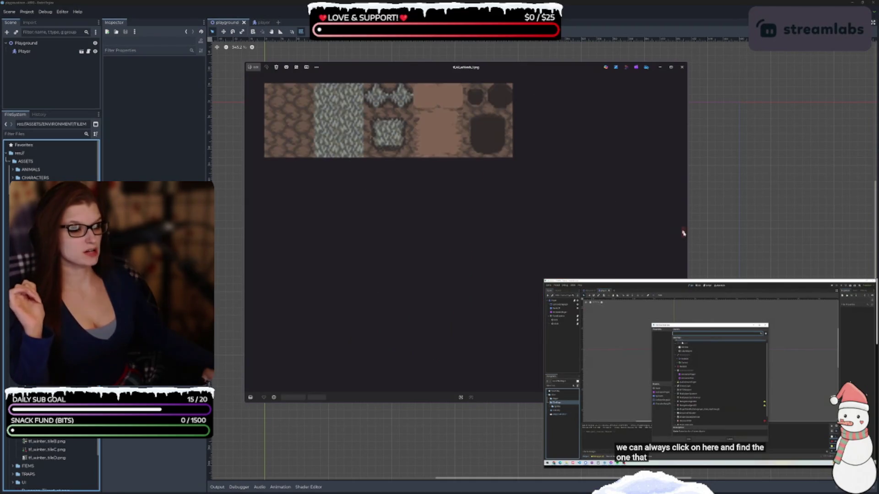
pyautogui.press('Right')
pyautogui.press('Right')
pyautogui.press('Right')
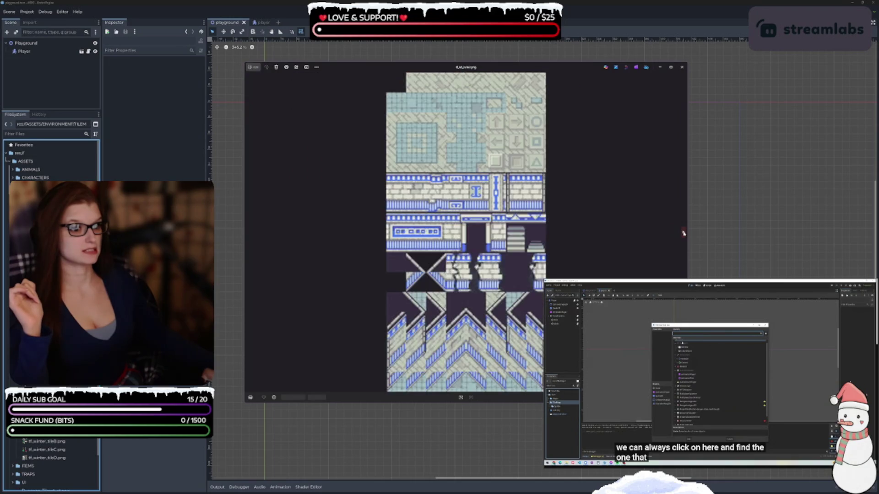
pyautogui.press('Right')
pyautogui.press('Right')
pyautogui.press('Right')
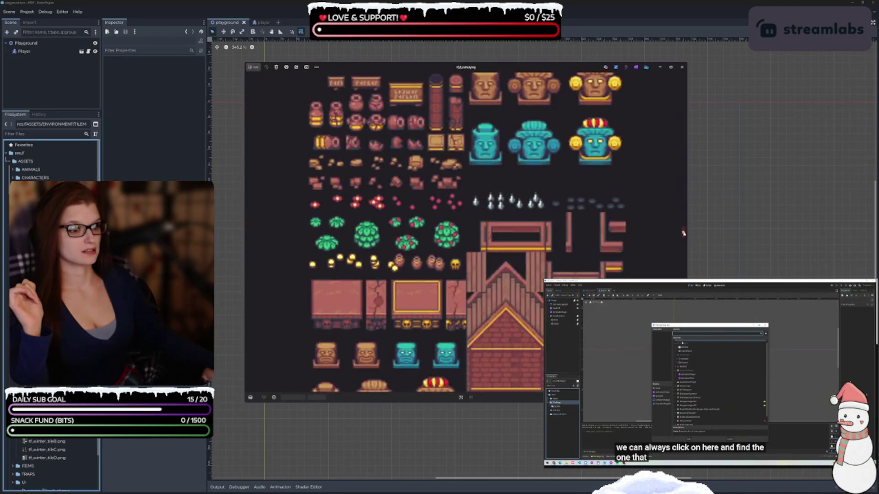
pyautogui.press('Right')
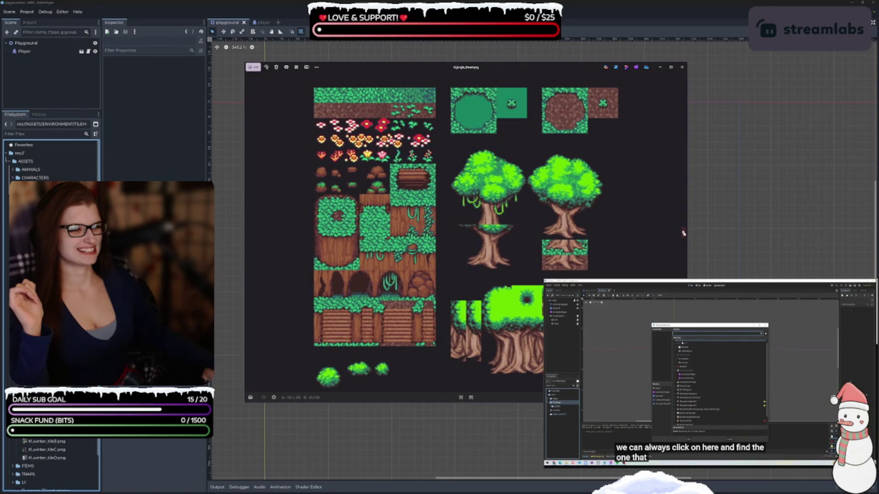
pyautogui.press('Right')
pyautogui.press('Right')
pyautogui.press('Right')
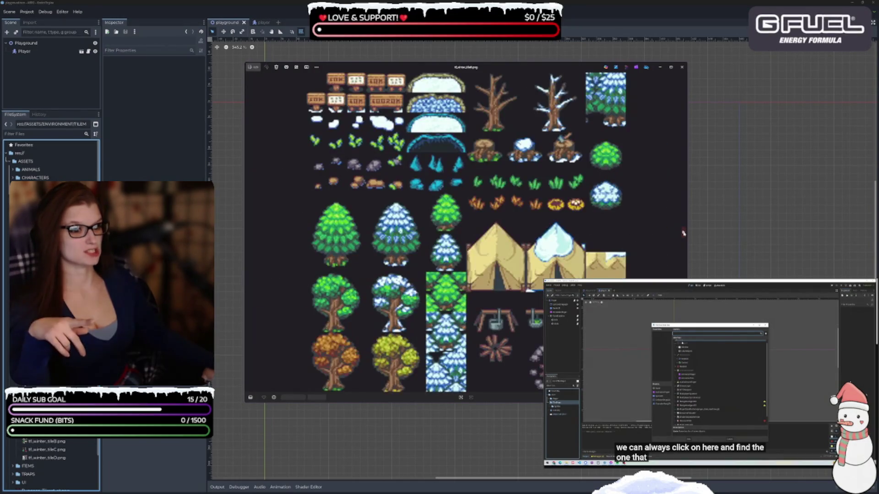
pyautogui.press('Right')
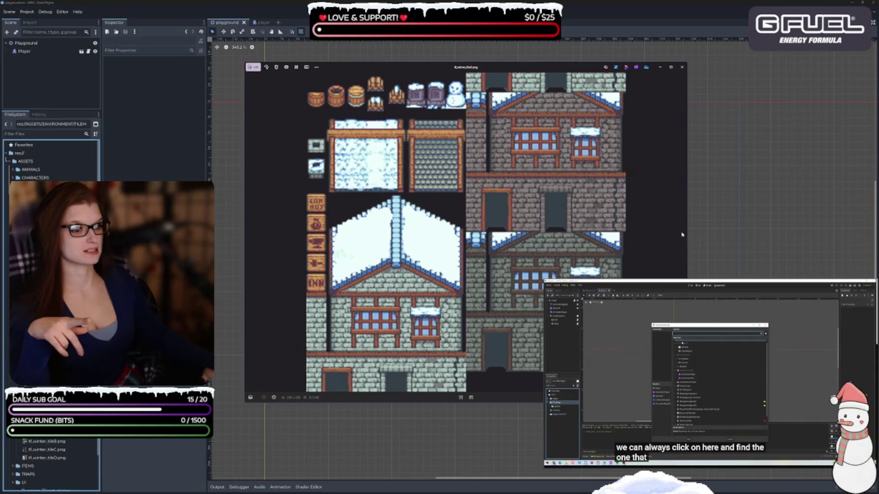
pyautogui.press('Right')
pyautogui.press('Right')
pyautogui.press('Right')
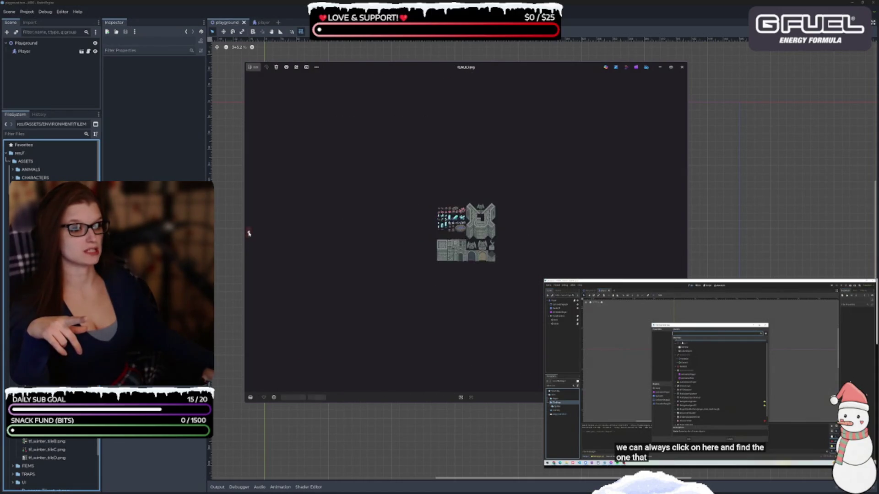
pyautogui.press('Right')
pyautogui.press('Right')
pyautogui.press('Right')
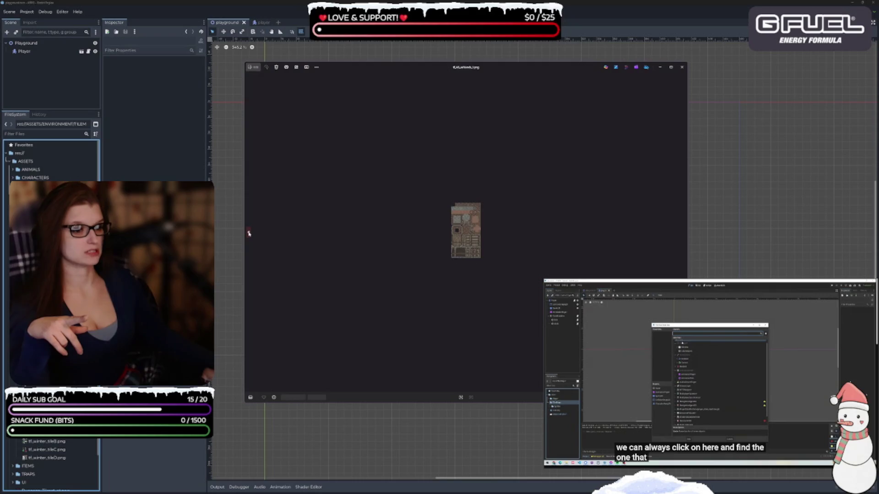
pyautogui.press('Right')
pyautogui.press('Right')
pyautogui.press('Right')
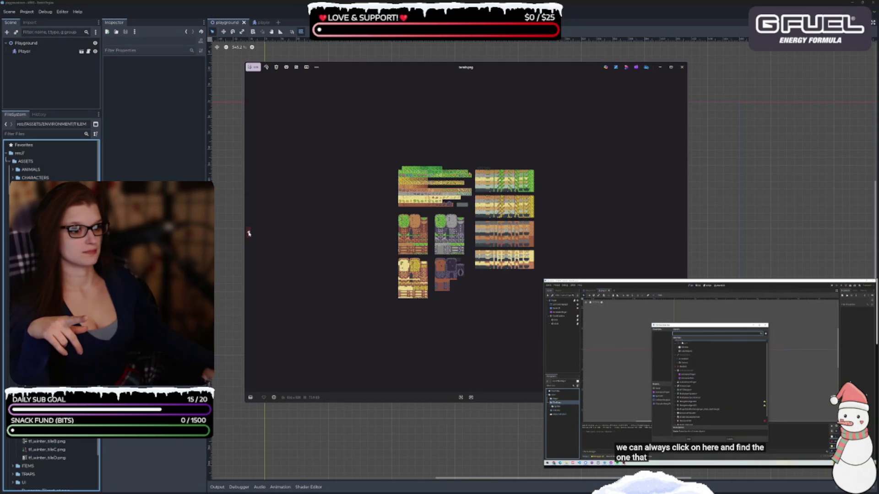
pyautogui.press('Right')
pyautogui.press('Right')
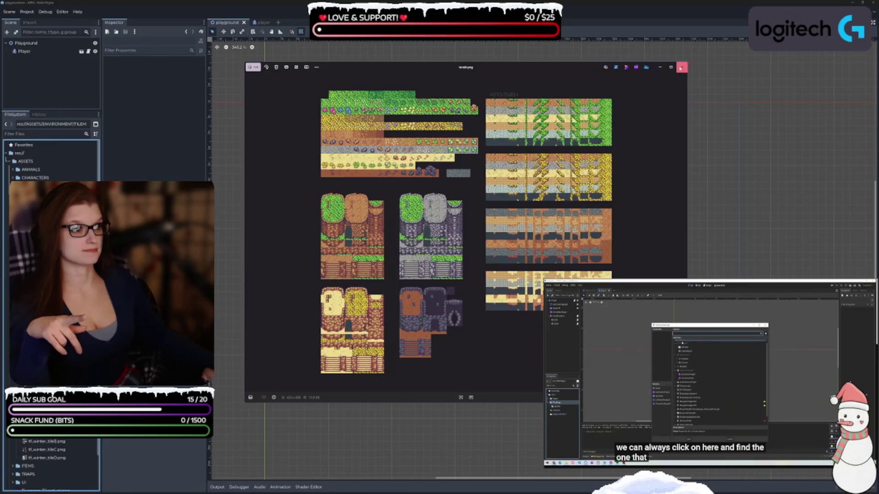
pyautogui.press('Escape')
# Name the new scene 'terrain', pick TileMap as its root node type, and create it.
pyautogui.write('terra')
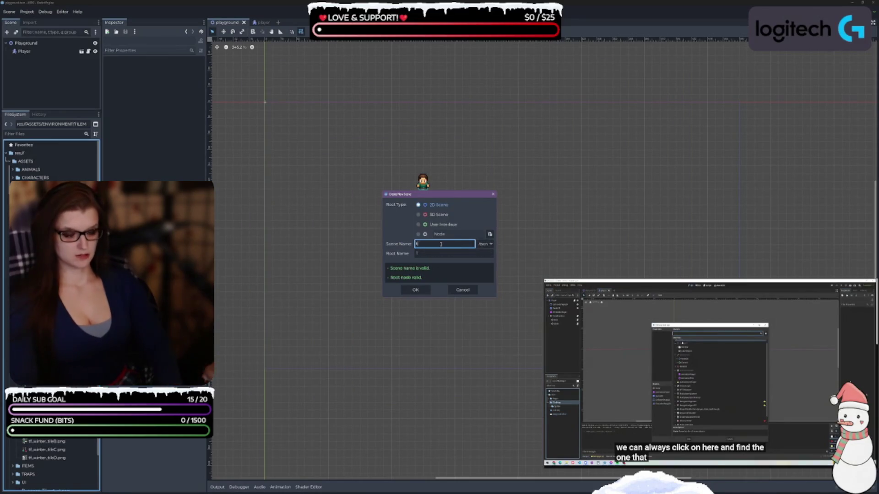
pyautogui.write('in')
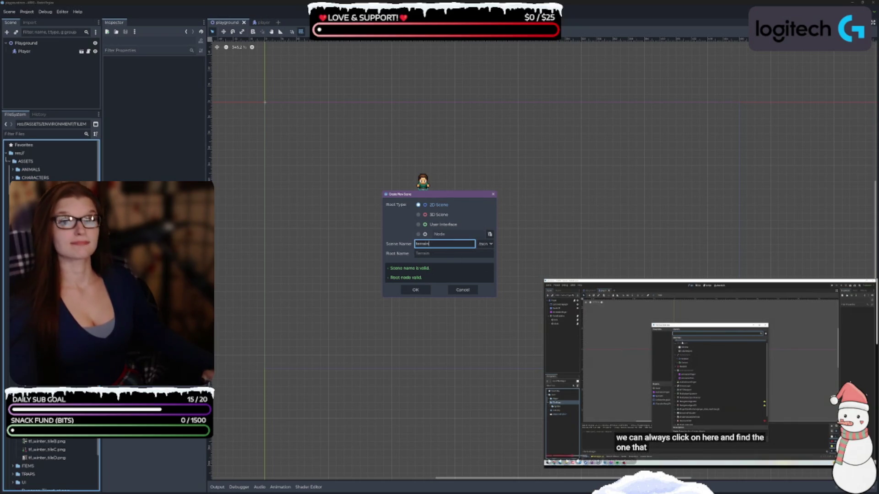
pyautogui.click(708, 373)
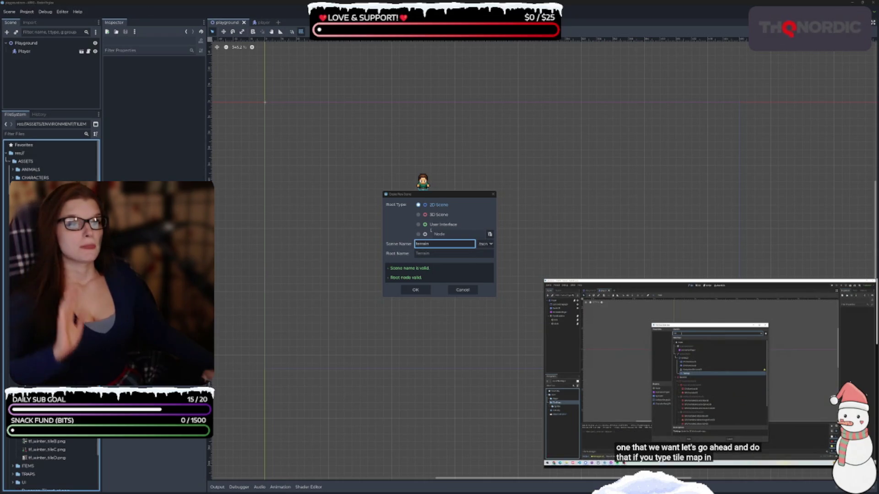
pyautogui.click(792, 403)
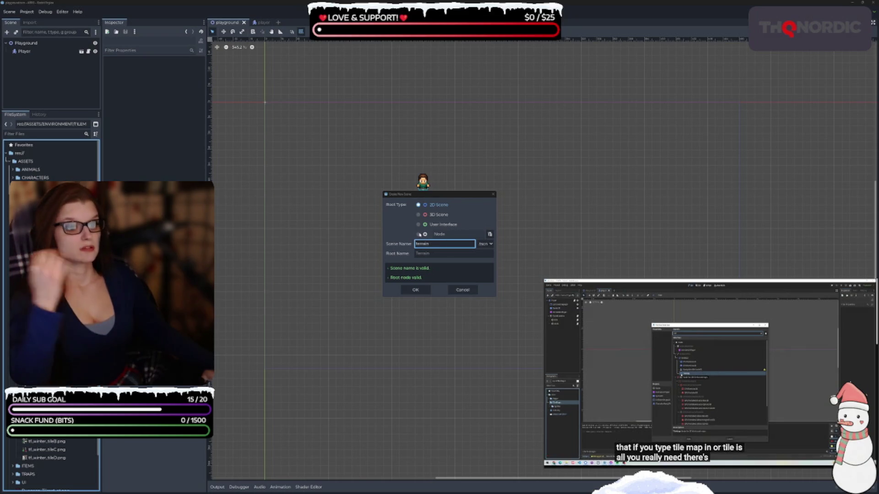
pyautogui.click(490, 234)
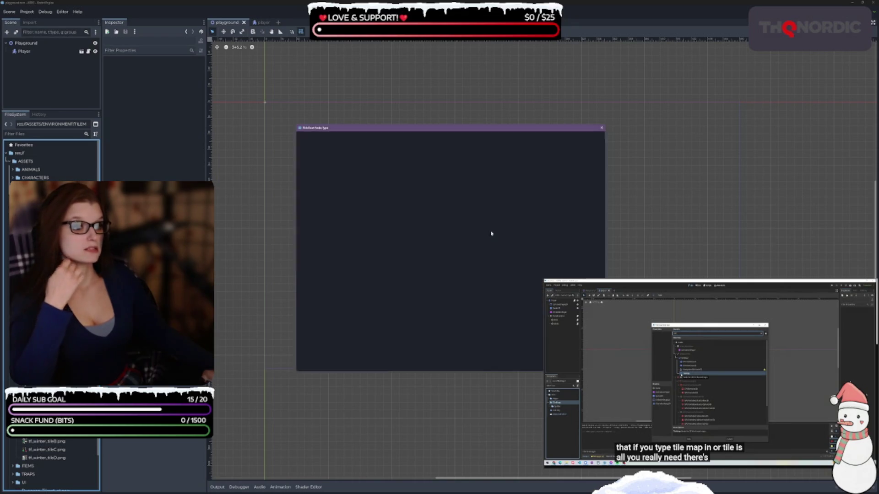
pyautogui.write('tile')
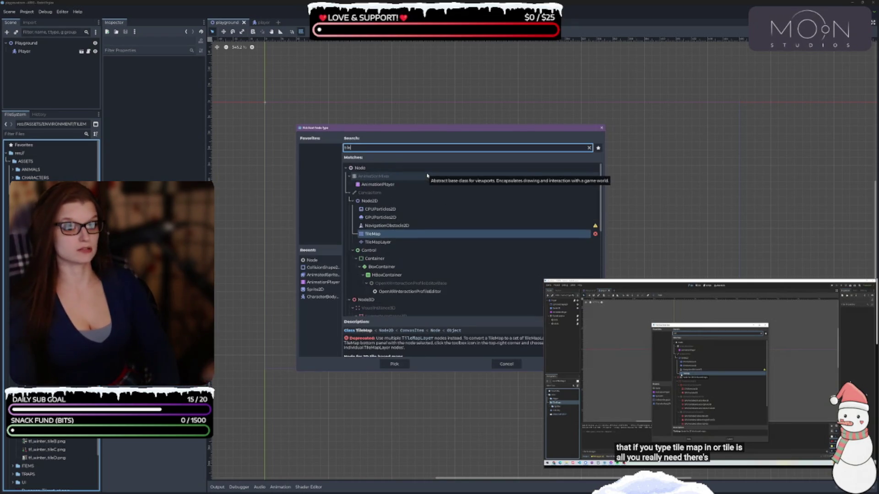
pyautogui.click(378, 233)
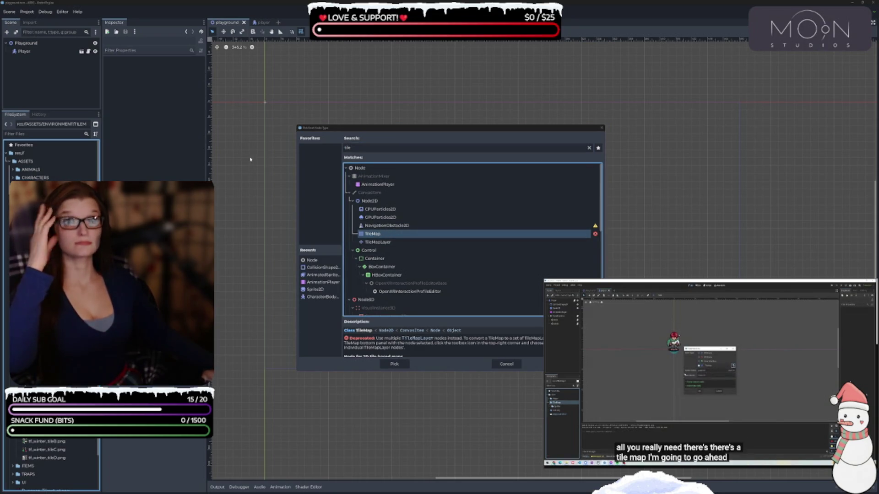
pyautogui.click(395, 364)
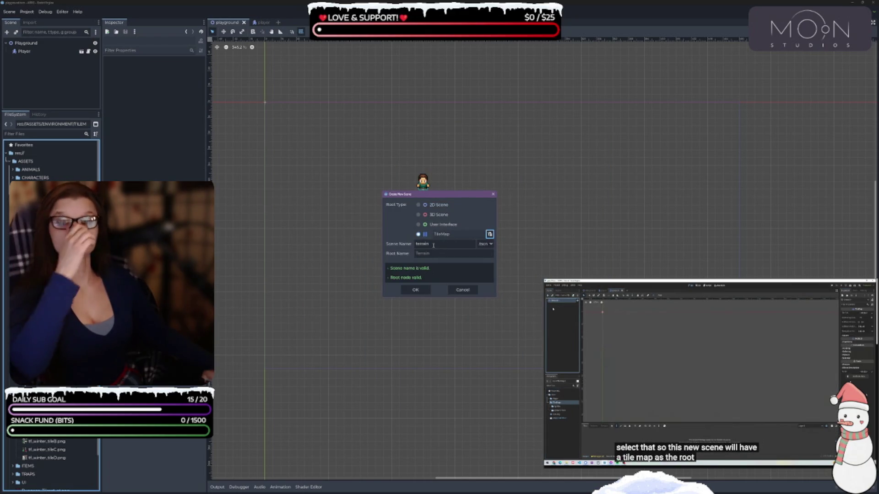
pyautogui.click(415, 290)
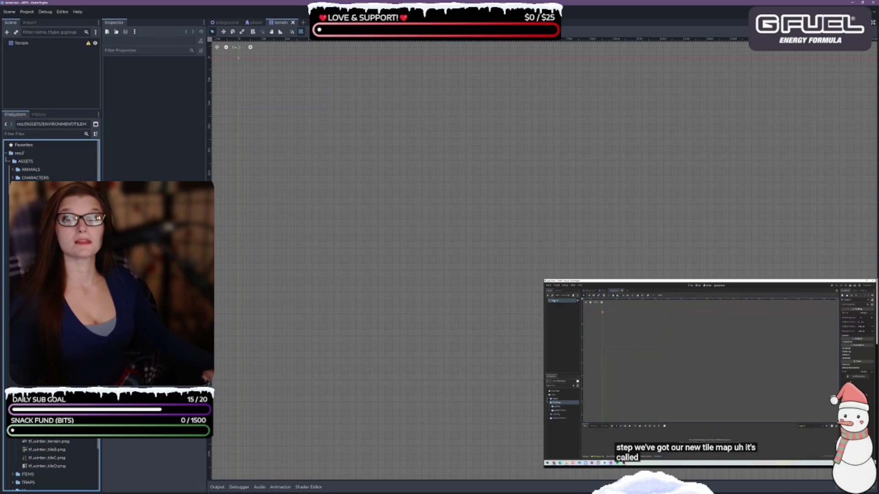
# Select the Terrain TileMap node to show its Inspector and empty Tile Set.
pyautogui.click(22, 42)
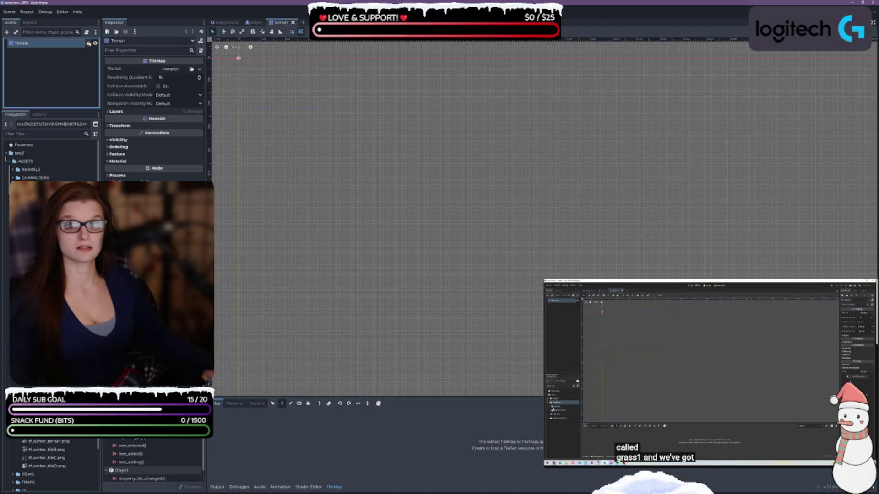
pyautogui.moveTo(89, 43)
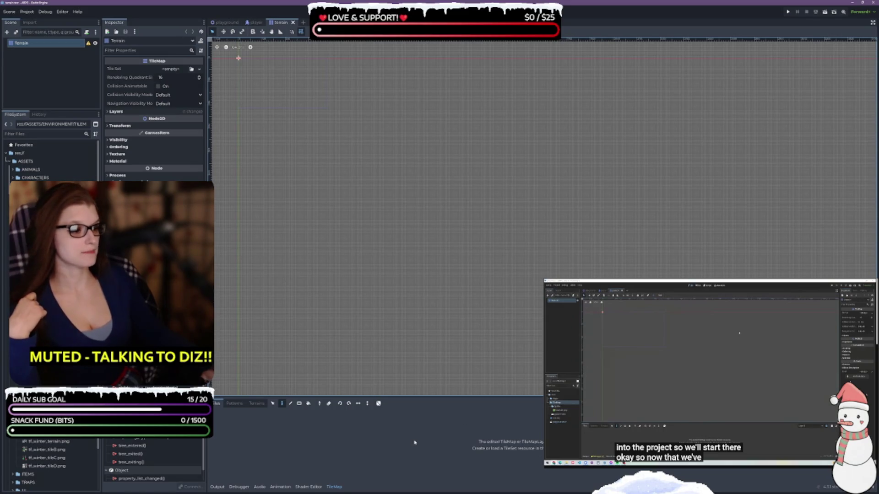
# Select terrain.tscn in the FileSystem dock and try deleting it, dismissing the confirmation.
pyautogui.click(217, 403)
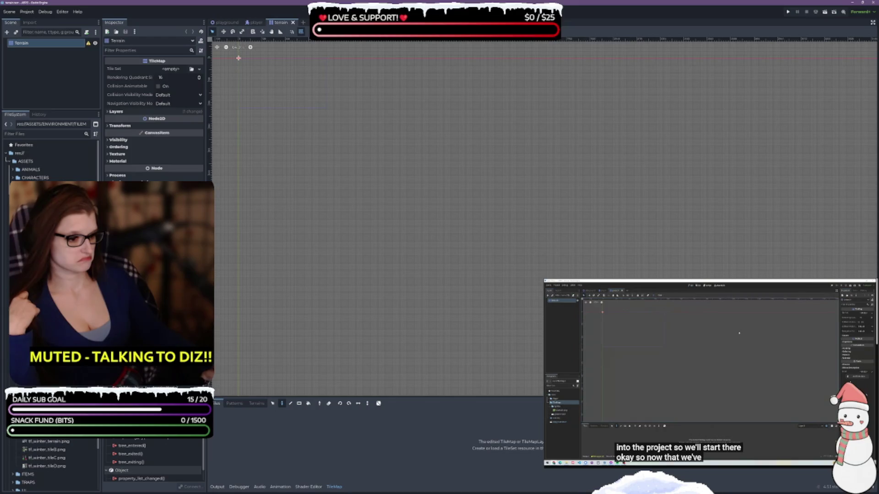
pyautogui.click(38, 44)
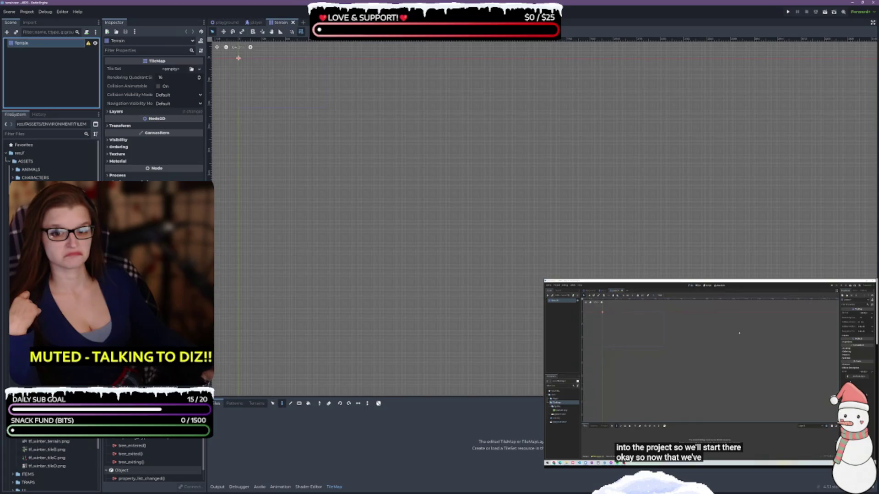
pyautogui.click(51, 275)
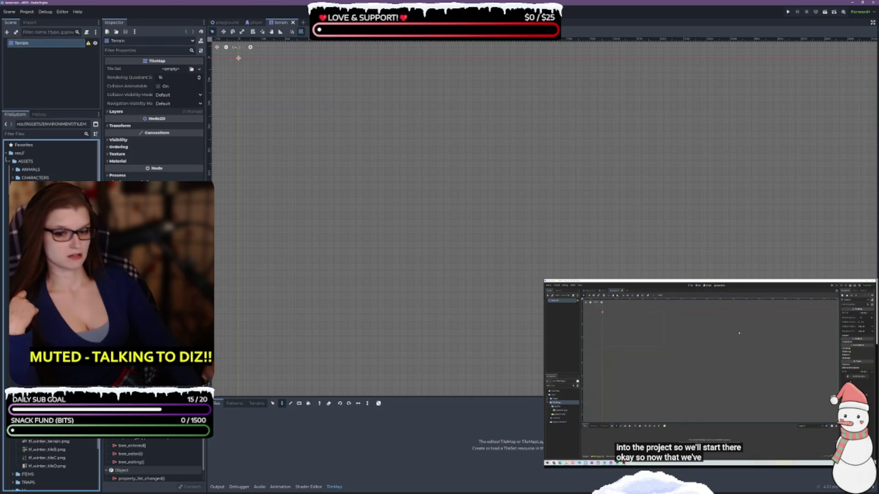
pyautogui.press('Delete')
pyautogui.press('Return')
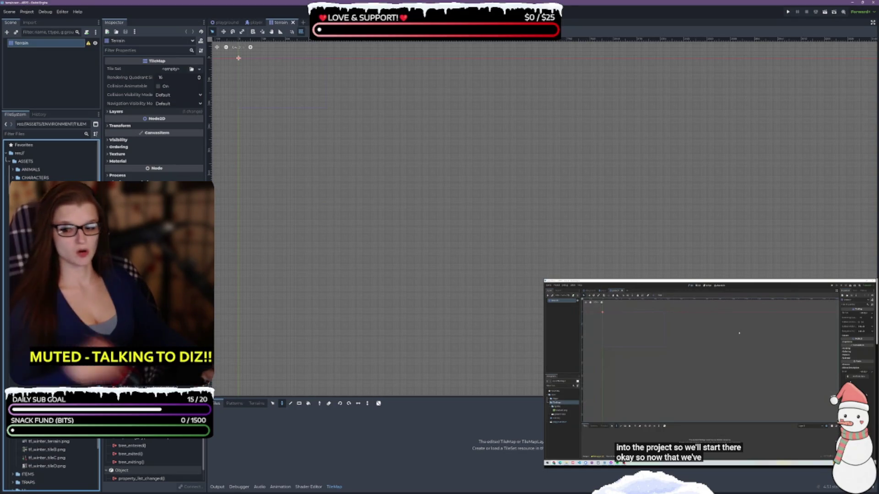
pyautogui.press('Delete')
pyautogui.click(395, 275)
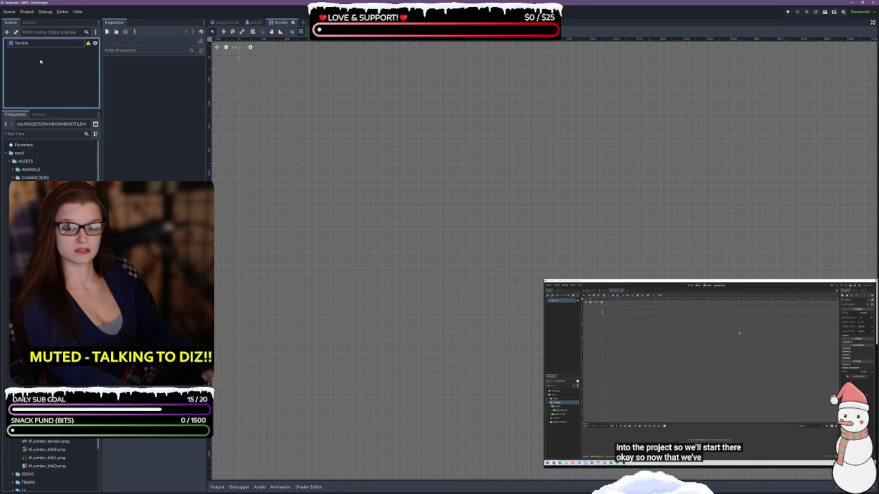
# Close the open terrain scene and delete terrain.tscn from the TILEMAPS folder.
pyautogui.click(294, 22)
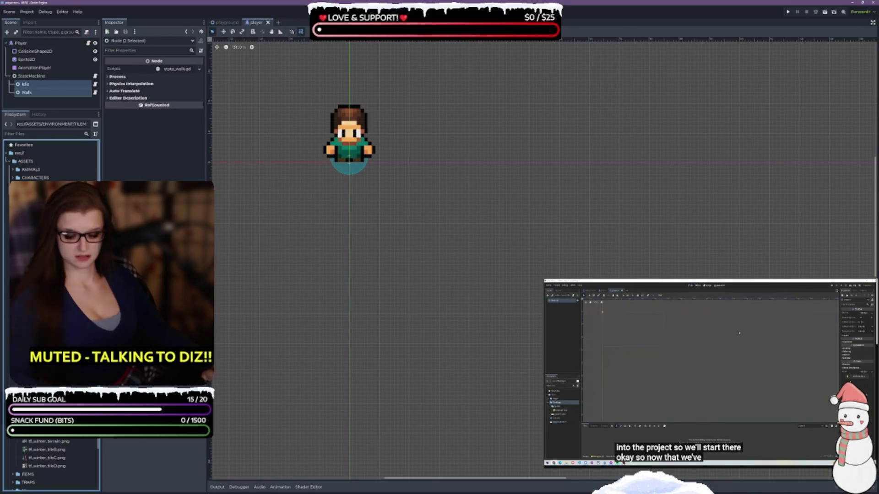
pyautogui.press('Delete')
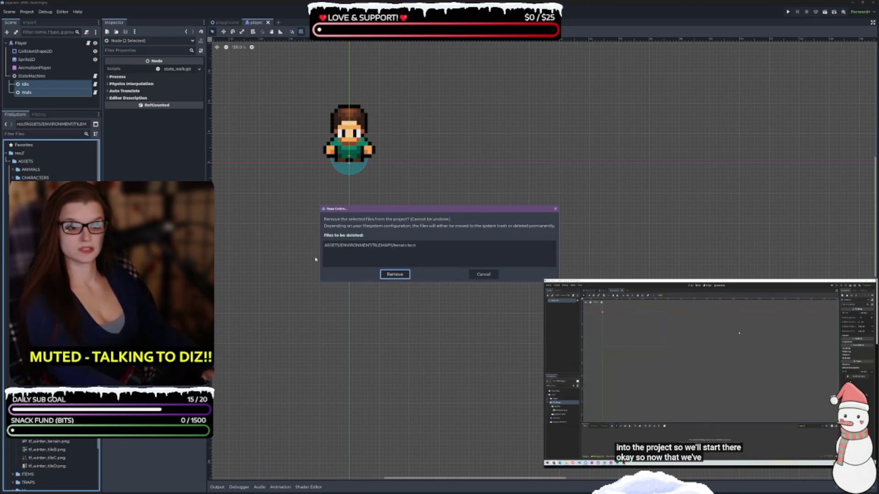
pyautogui.click(395, 274)
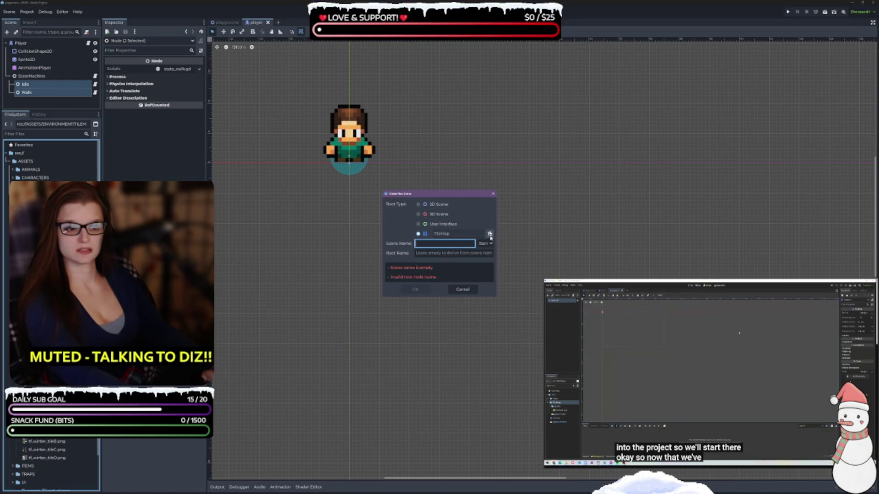
# Create a new scene named terrain with a TileMapLayer root, then select the Terrain node.
pyautogui.click(489, 233)
pyautogui.click(380, 241)
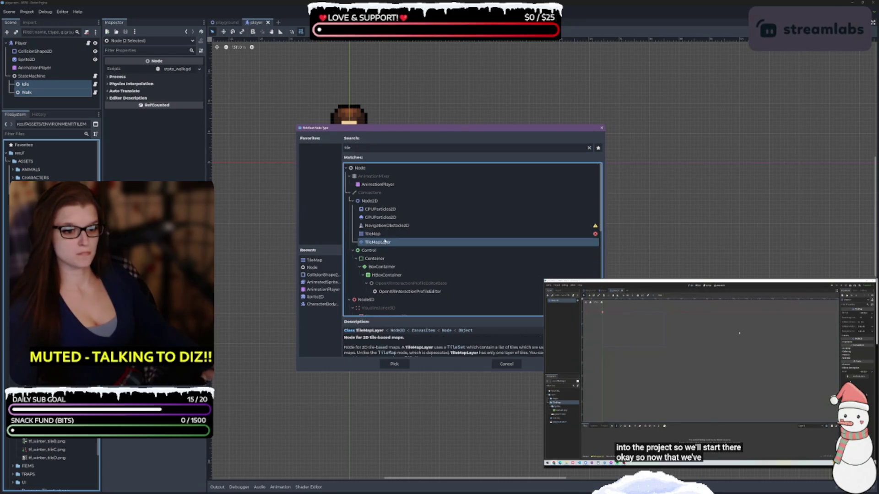
pyautogui.click(408, 364)
pyautogui.click(424, 245)
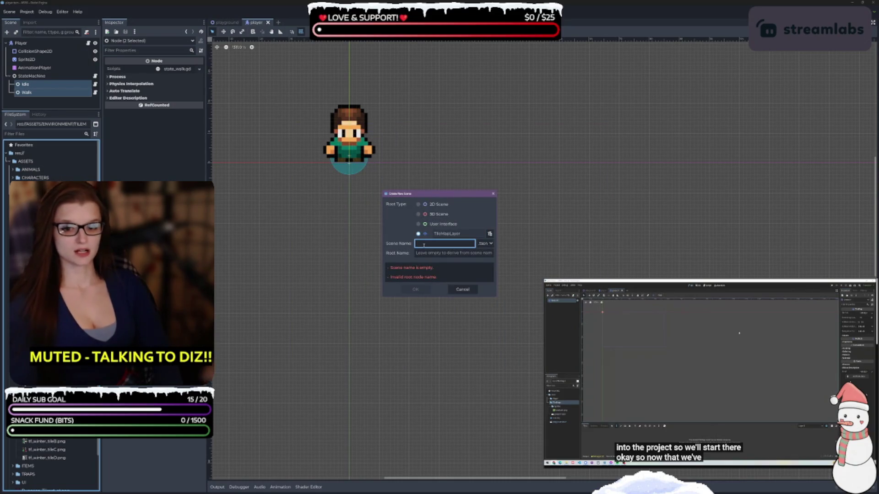
pyautogui.write('terrain')
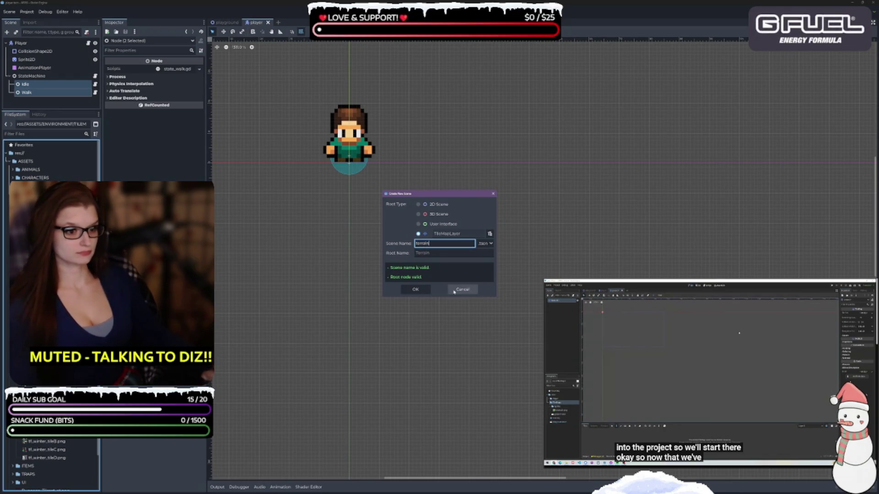
pyautogui.click(415, 290)
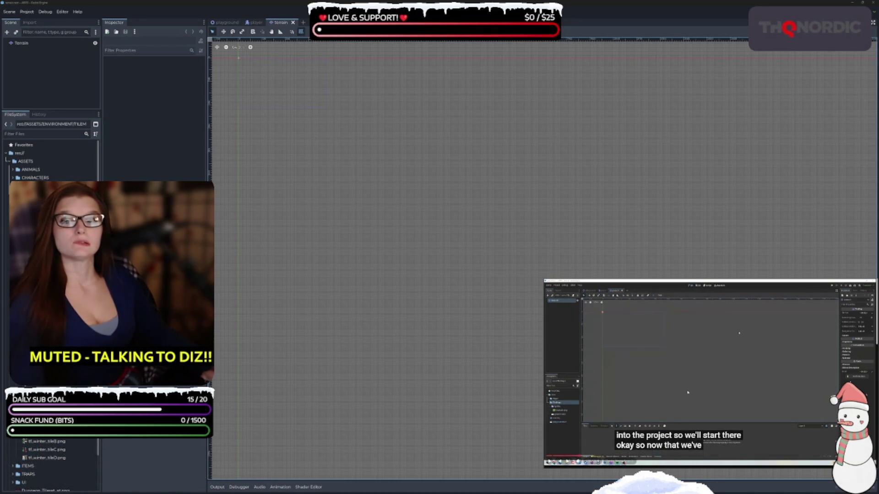
pyautogui.click(21, 42)
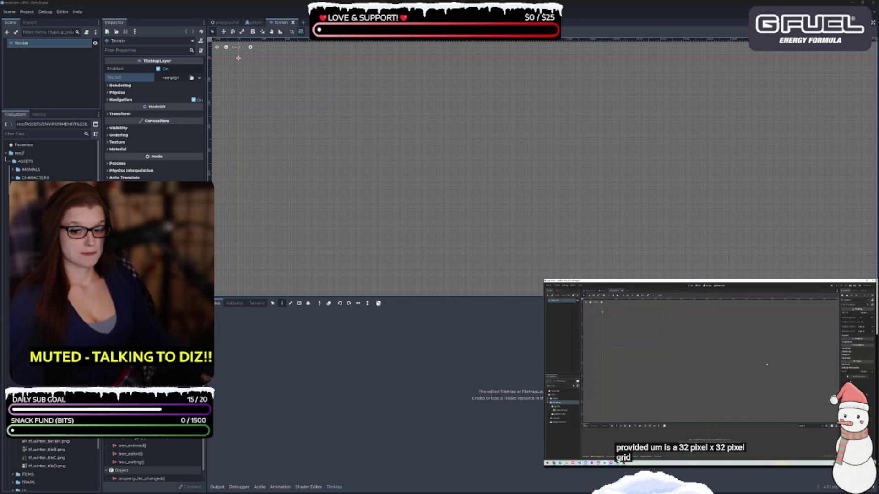
# Assign a New TileSet to the Terrain layer's Tile Set property and expand it.
pyautogui.click(192, 77)
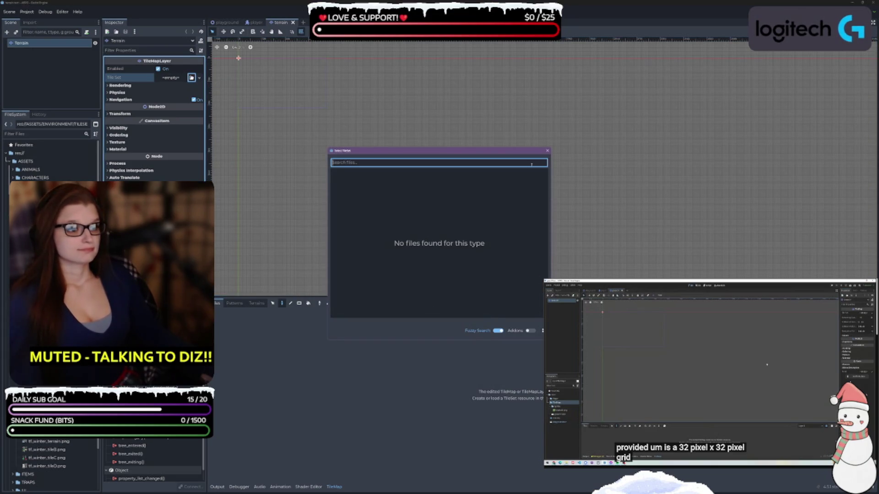
pyautogui.click(548, 151)
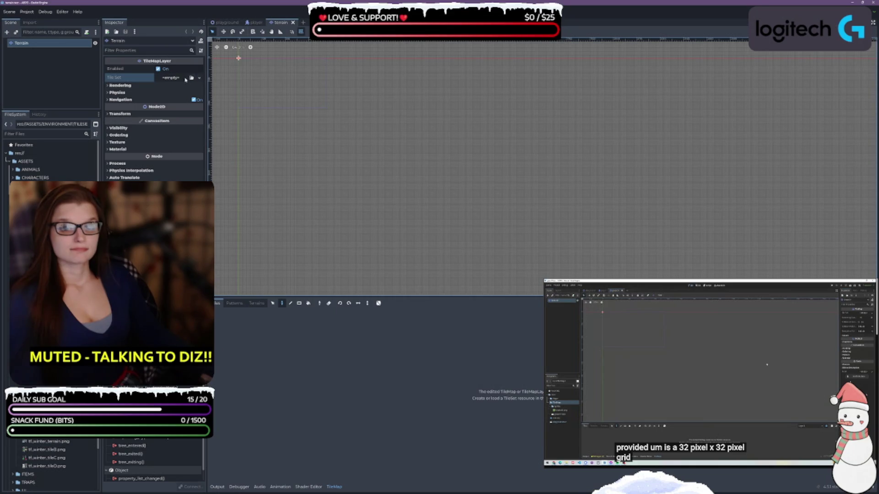
pyautogui.click(185, 79)
pyautogui.click(182, 87)
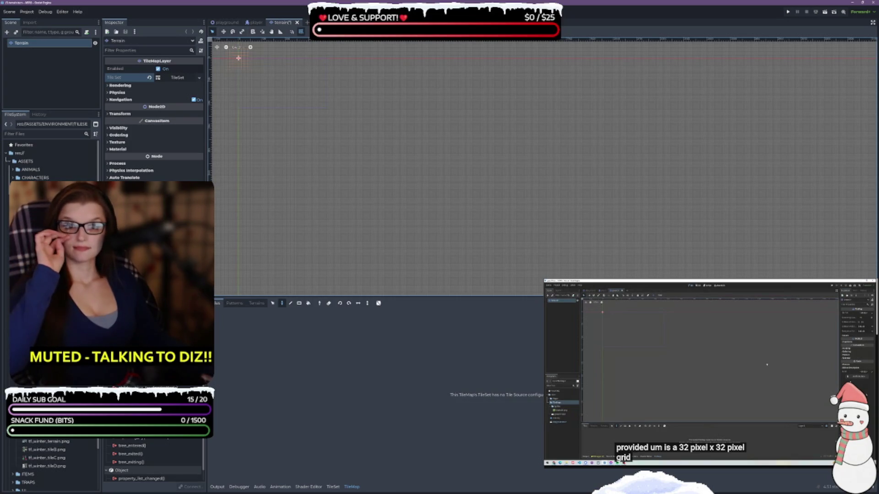
pyautogui.click(175, 77)
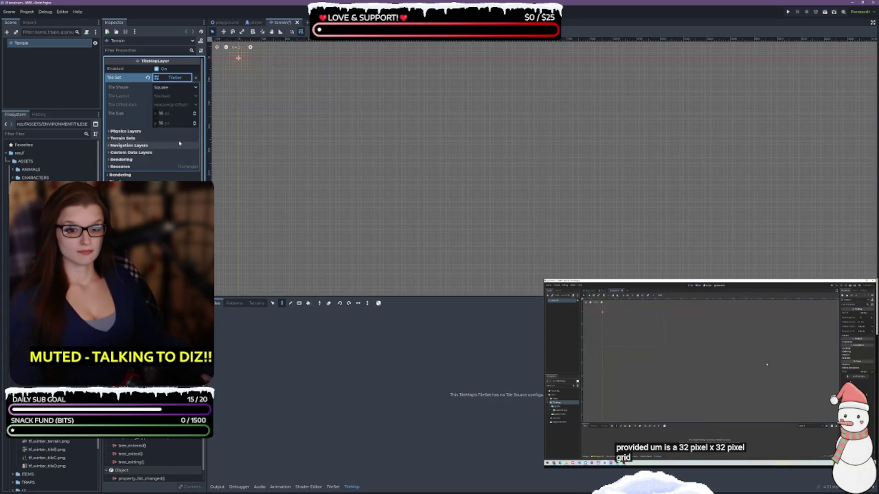
# Review the TileSet resource options and Inspector settings without choosing anything.
pyautogui.click(180, 78)
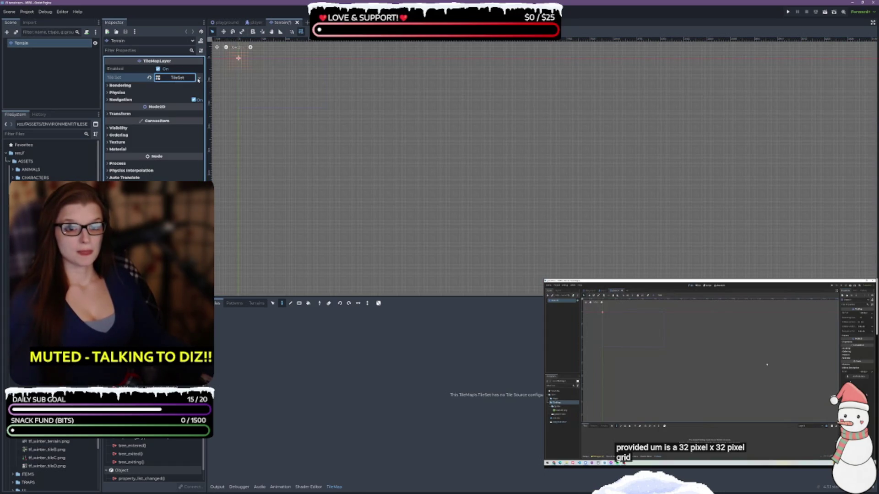
pyautogui.click(198, 78)
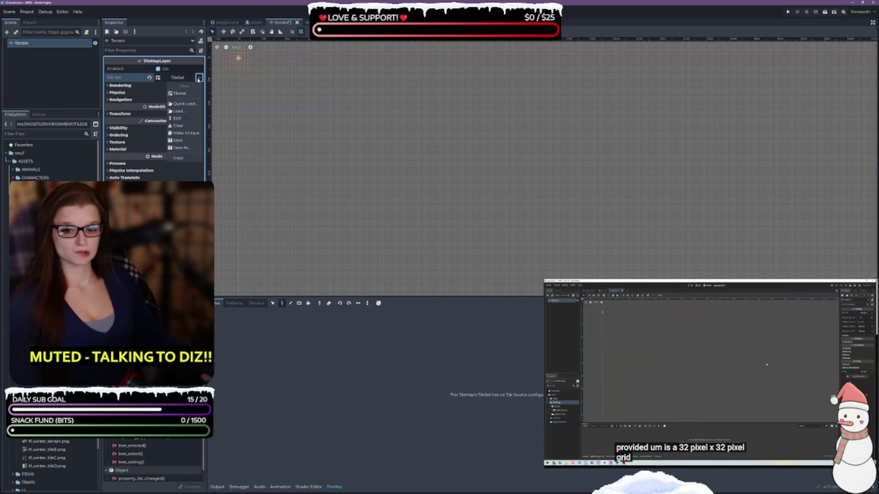
pyautogui.click(199, 78)
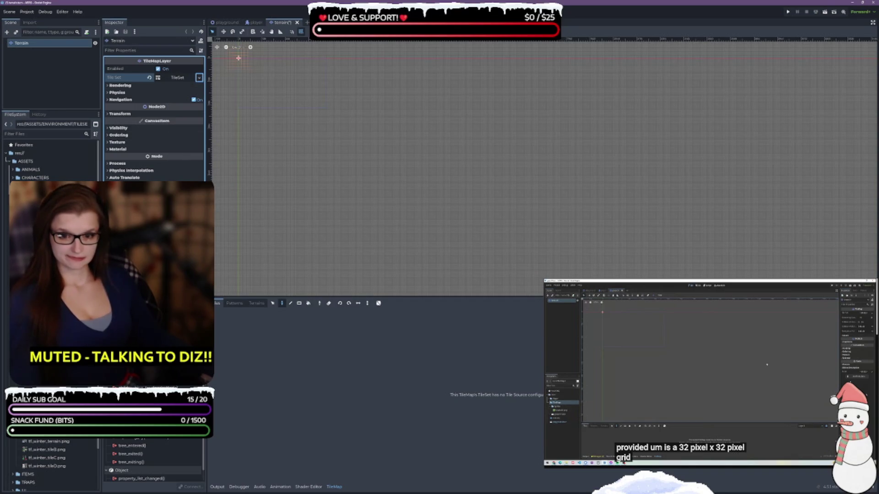
pyautogui.scroll(-5, 50, 297)
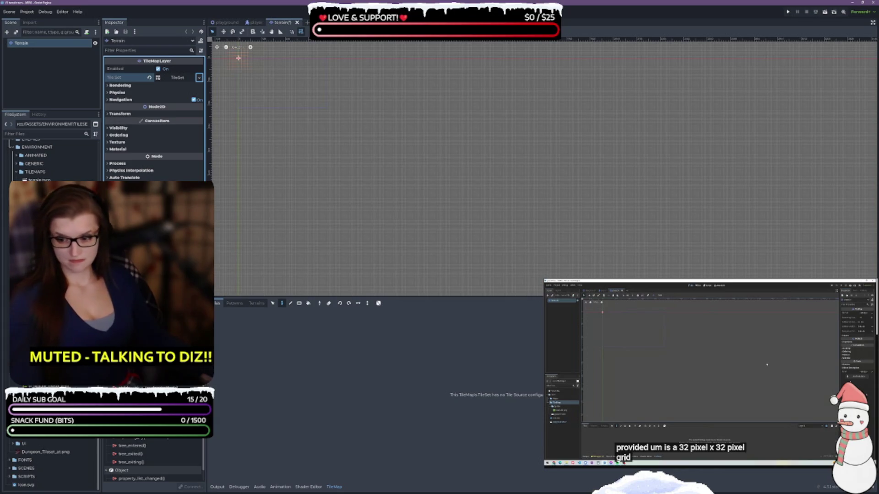
pyautogui.scroll(10, 50, 297)
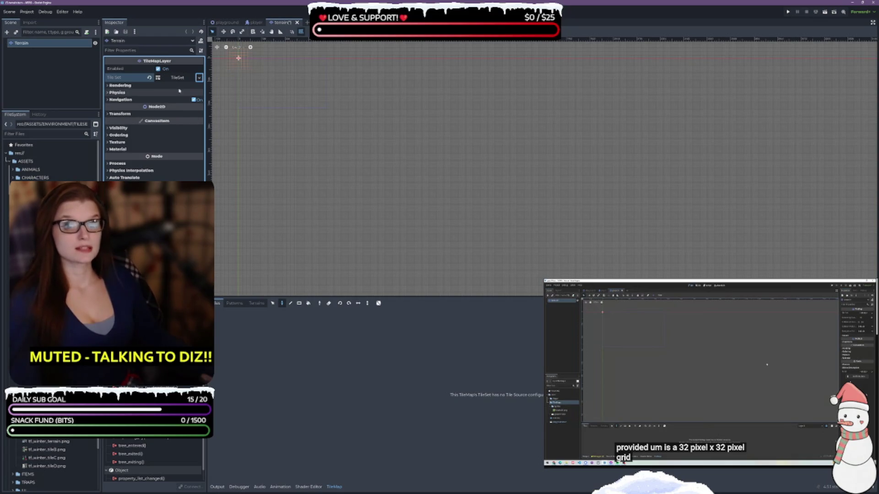
pyautogui.click(158, 78)
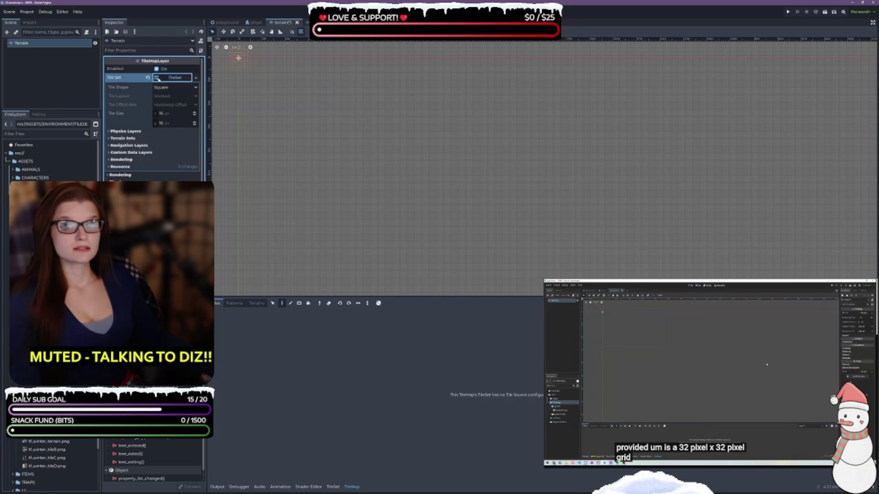
pyautogui.click(172, 78)
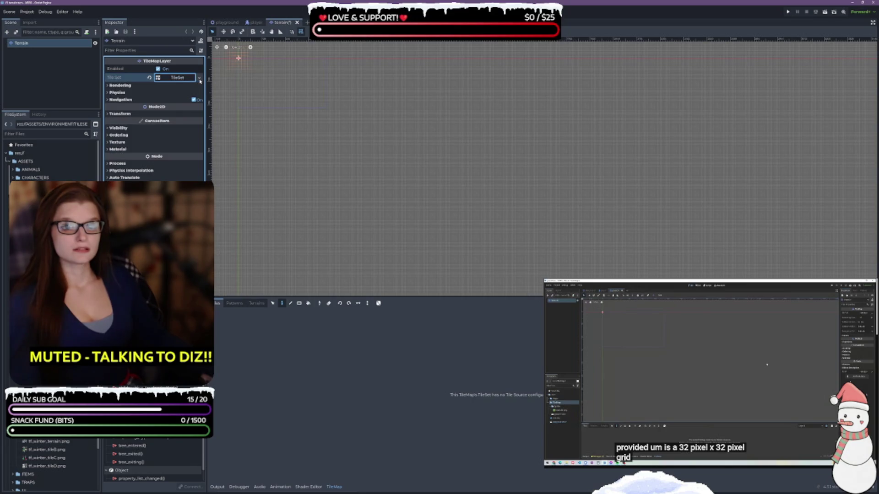
pyautogui.click(199, 78)
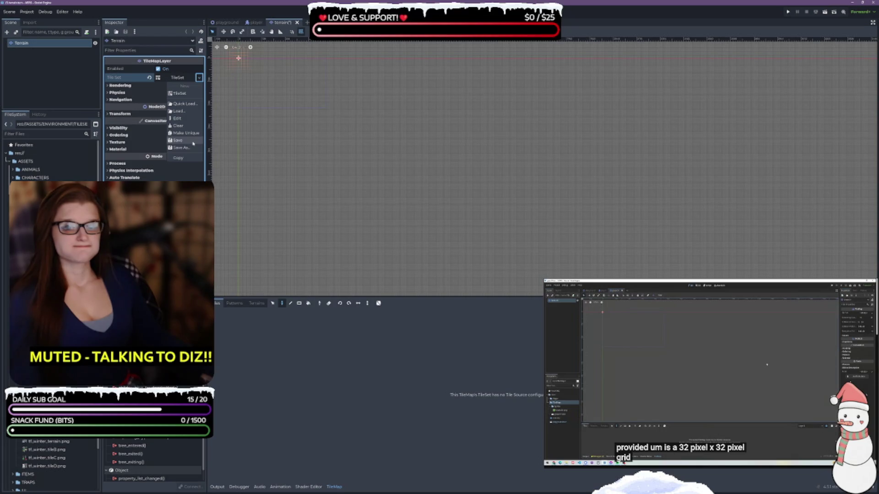
pyautogui.click(186, 158)
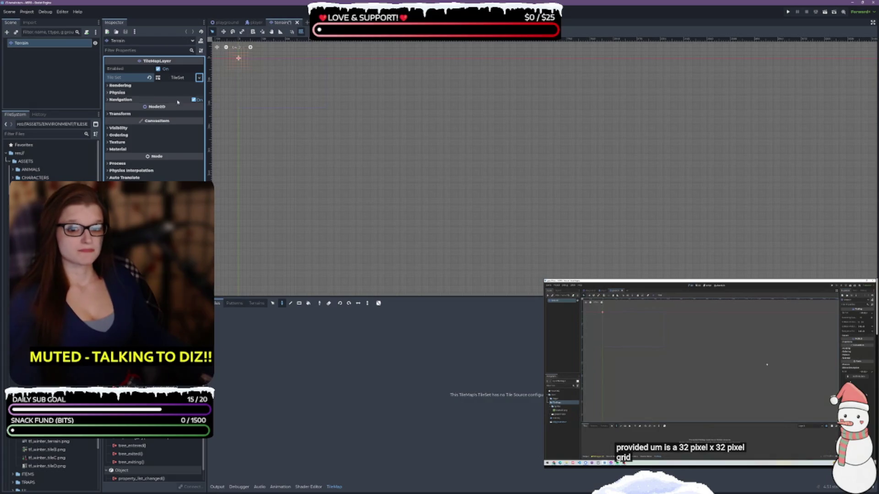
# Choose Save As for the layer's TileSet, opening Save Resource As with terrain.tres.
pyautogui.click(108, 142)
pyautogui.click(108, 142)
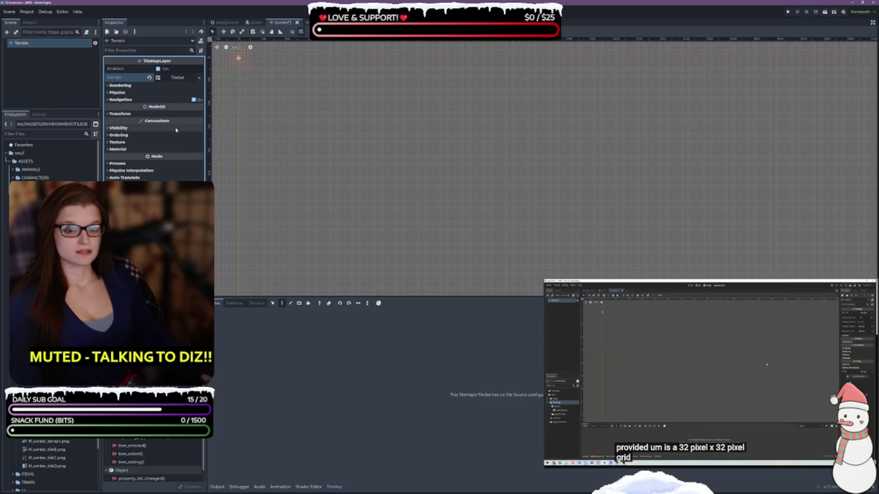
pyautogui.click(199, 78)
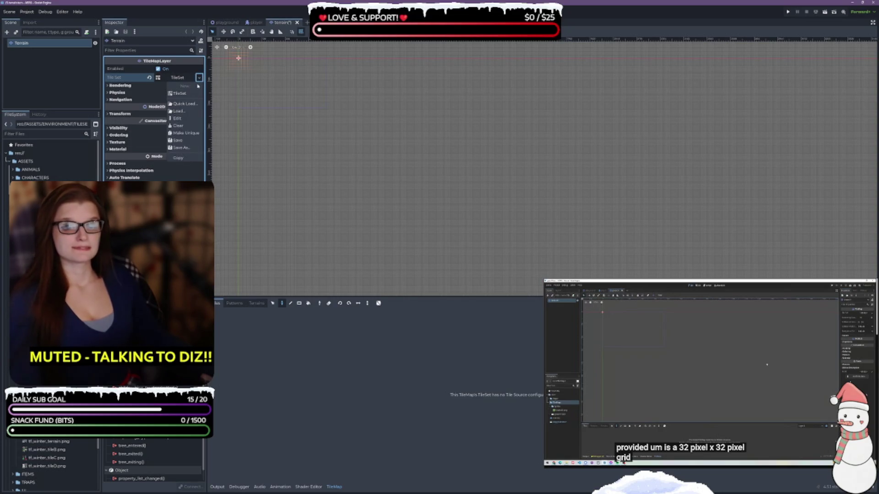
pyautogui.click(195, 147)
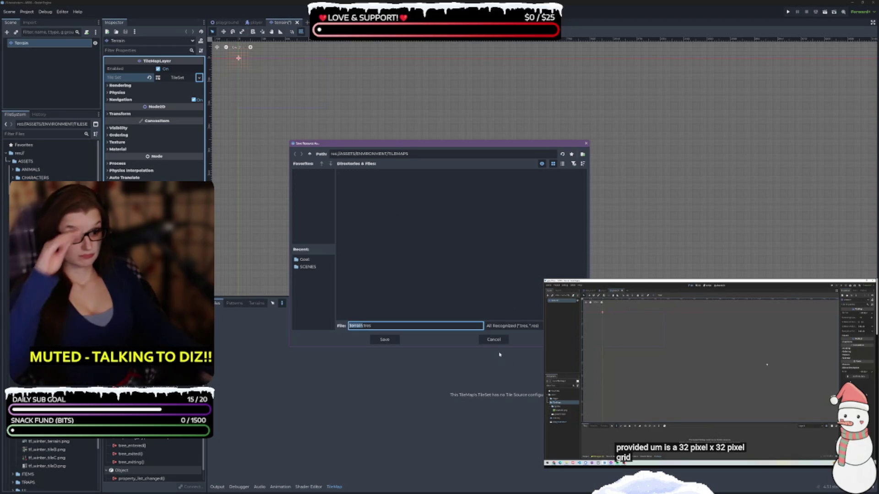
# Cancel the TileSet save, save the terrain scene, and view ENVIRONMENT in File Explorer.
pyautogui.click(494, 339)
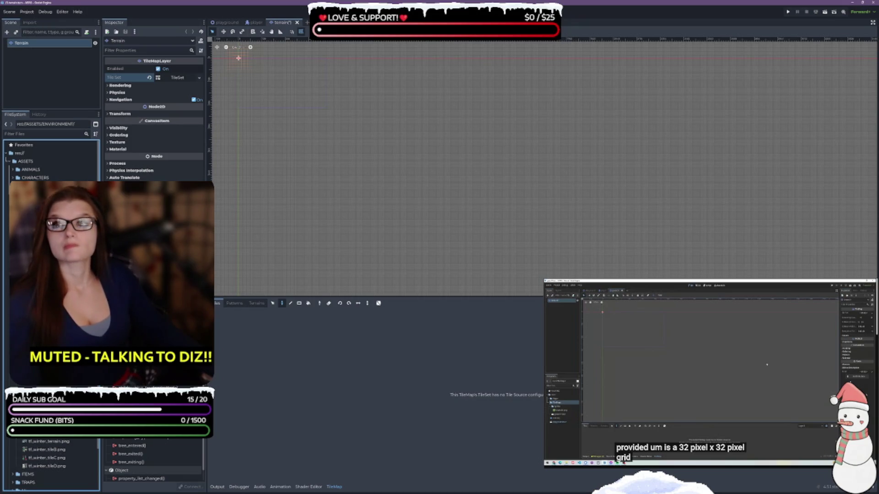
pyautogui.hotkey('ctrl', 's')
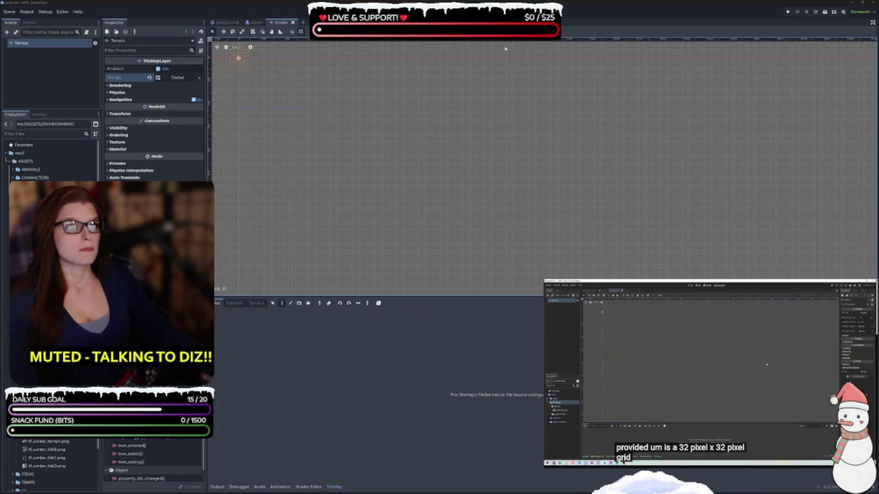
pyautogui.hotkey('alt', 'Tab')
pyautogui.click(407, 224)
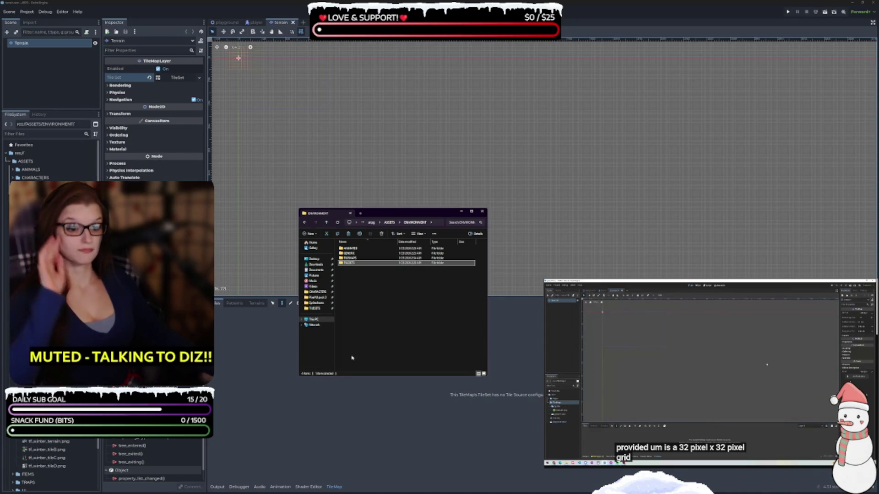
# Rename the TILESETS folder to TILESET_SPRITES.
pyautogui.click(389, 301)
pyautogui.click(354, 263)
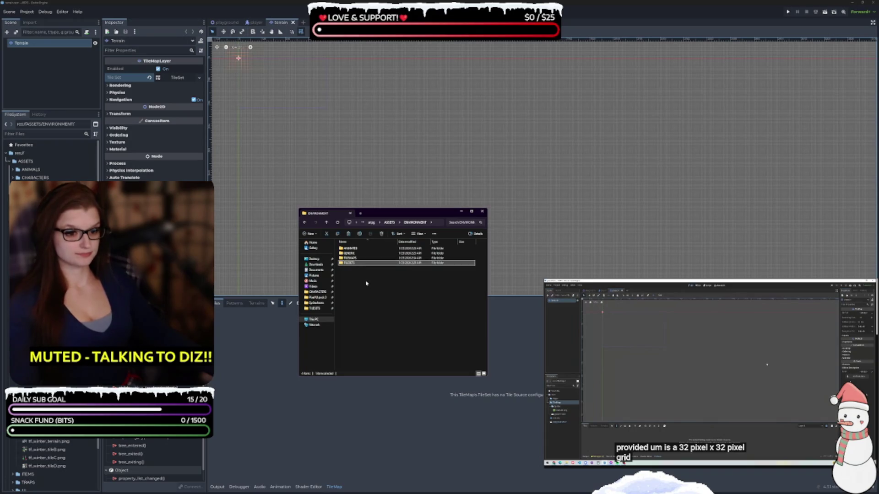
pyautogui.click(350, 264)
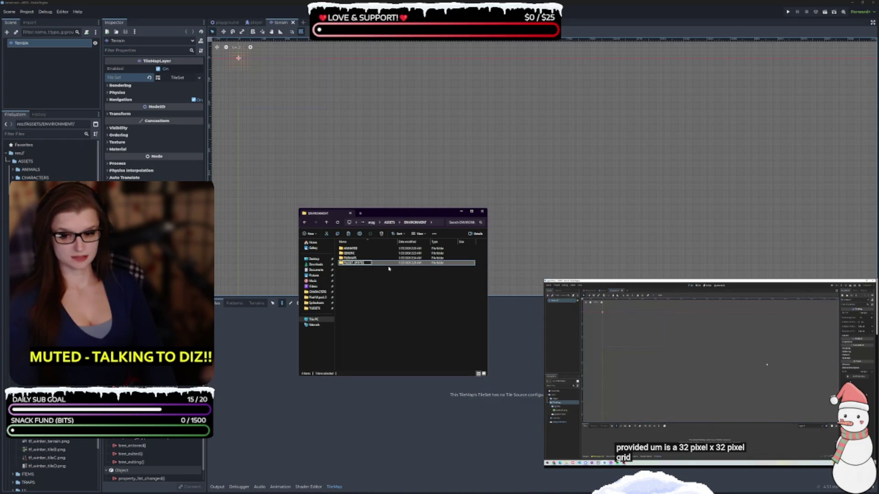
pyautogui.press('Return')
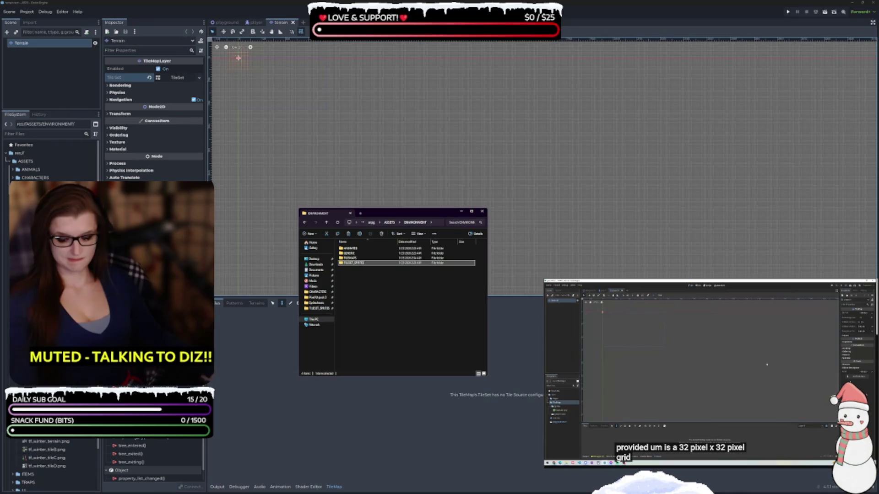
# Create a new folder named TILESETS in ENVIRONMENT and return to Godot.
pyautogui.click(394, 295)
pyautogui.click(309, 234)
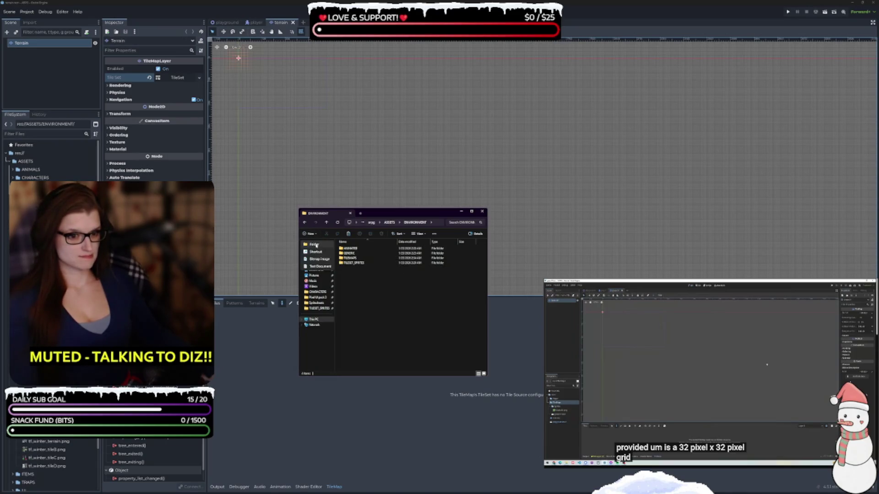
pyautogui.click(315, 245)
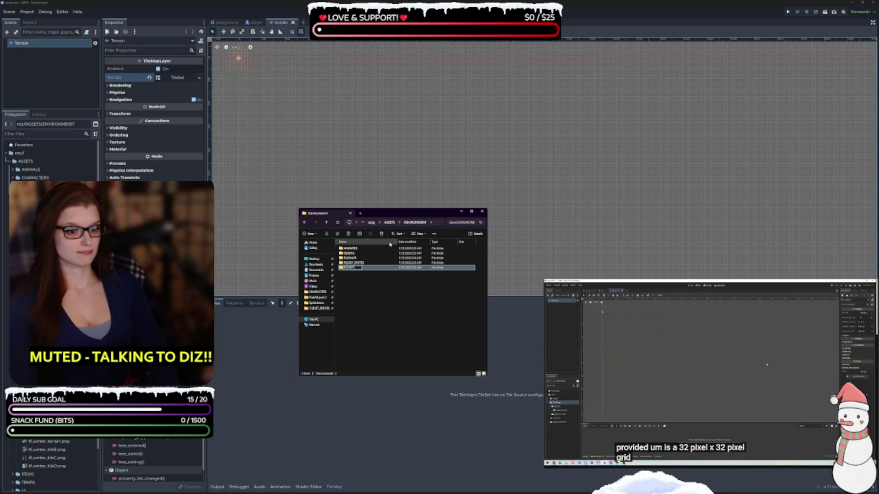
pyautogui.press('Return')
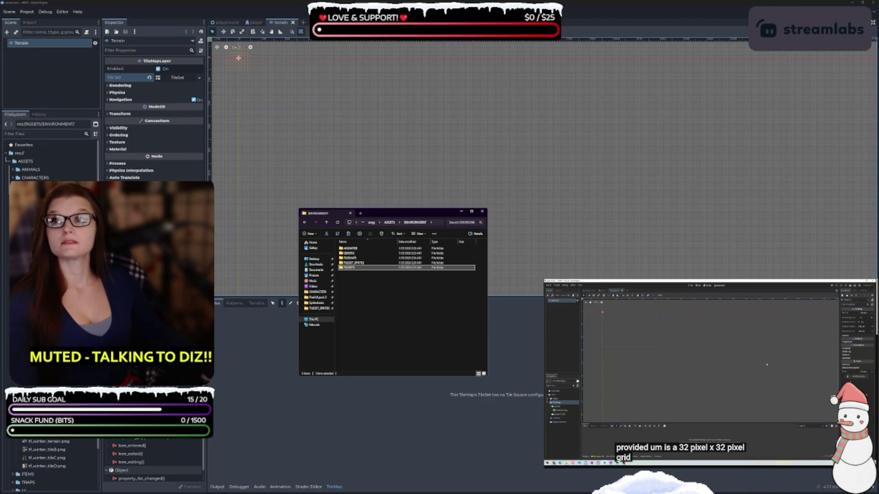
pyautogui.hotkey('alt', 'Tab')
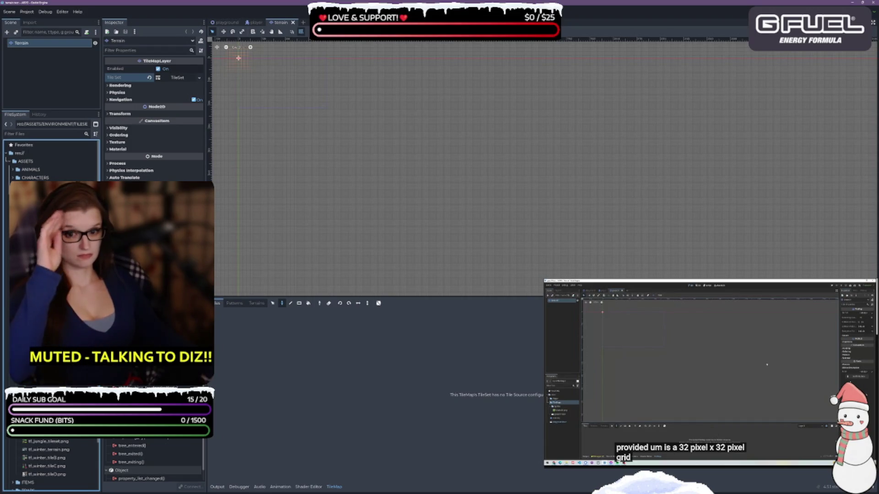
# Save the Terrain TileSet into the new TILESETS folder as ts_terrain.tres.
pyautogui.click(185, 78)
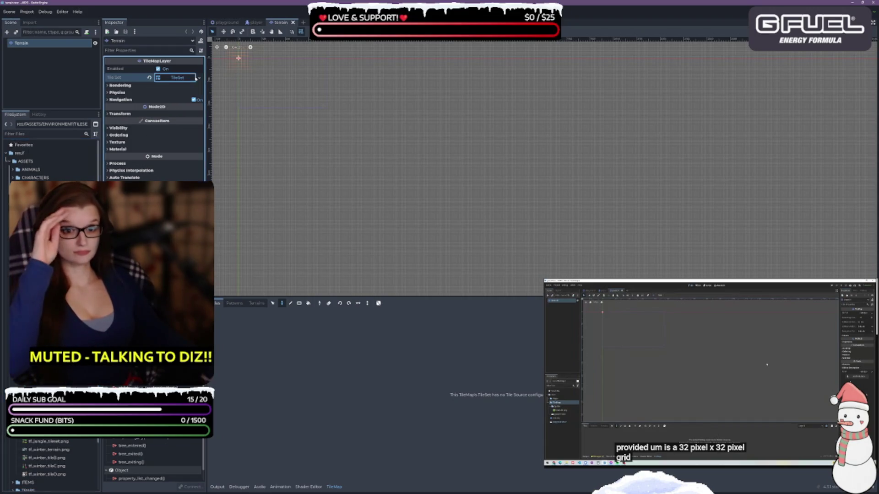
pyautogui.click(196, 78)
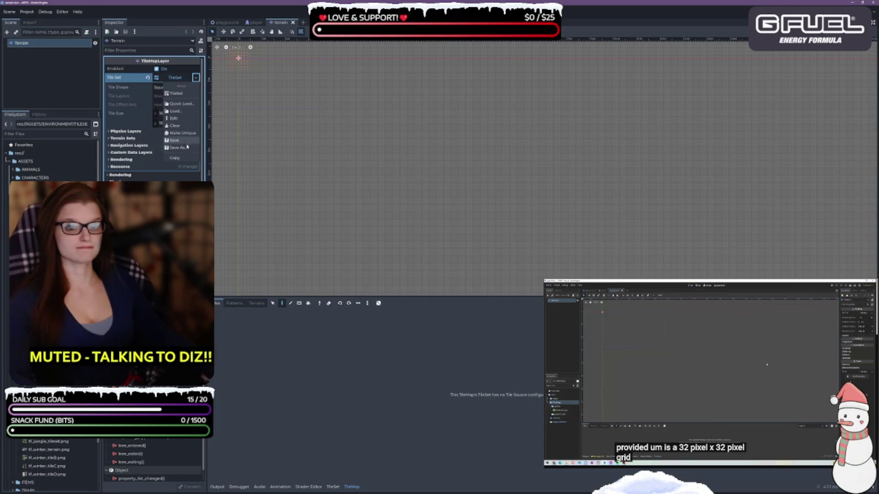
pyautogui.click(184, 152)
pyautogui.click(309, 153)
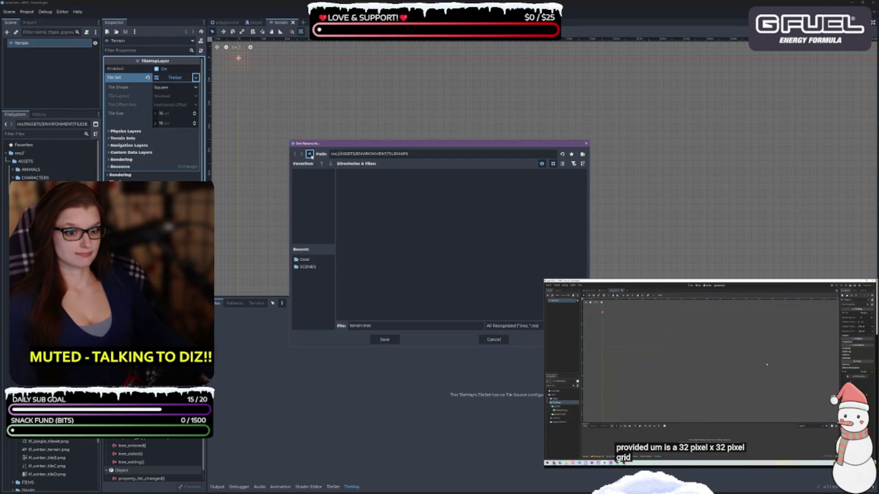
pyautogui.doubleClick(440, 192)
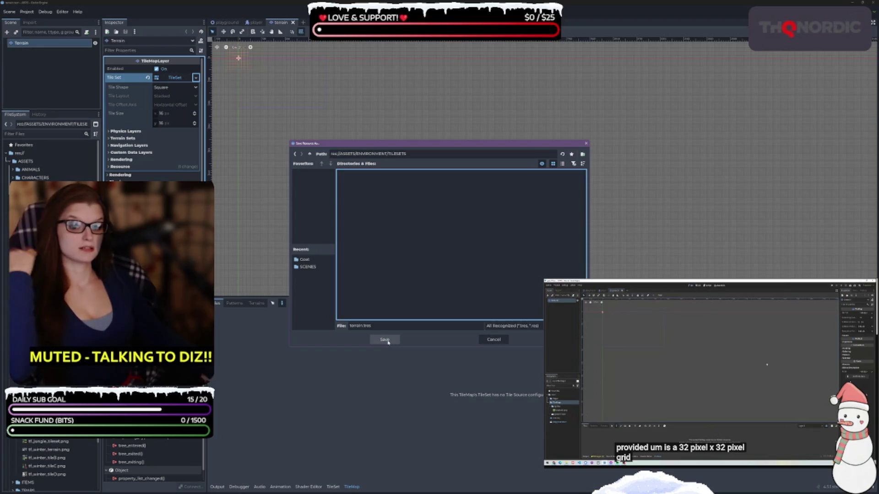
pyautogui.click(350, 326)
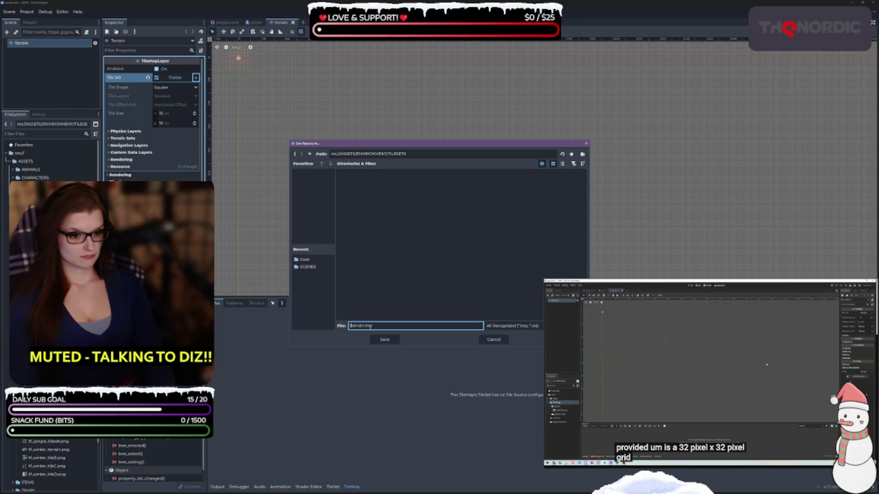
pyautogui.write('_')
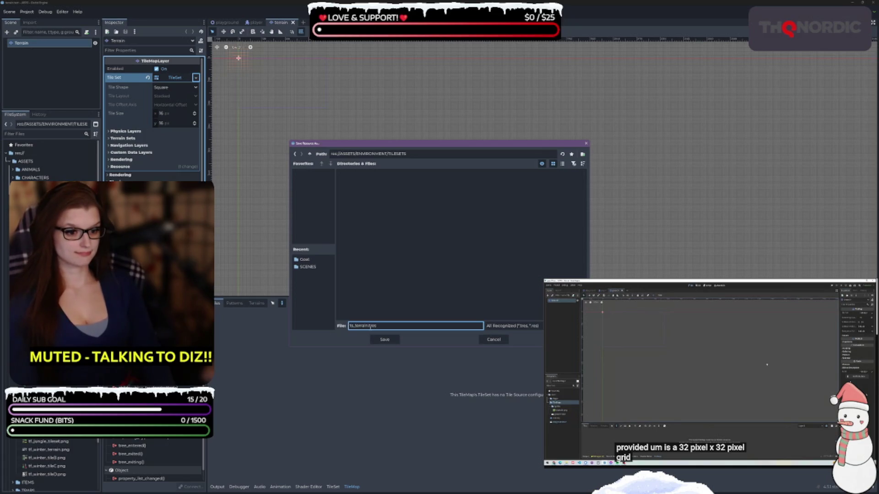
pyautogui.press('Return')
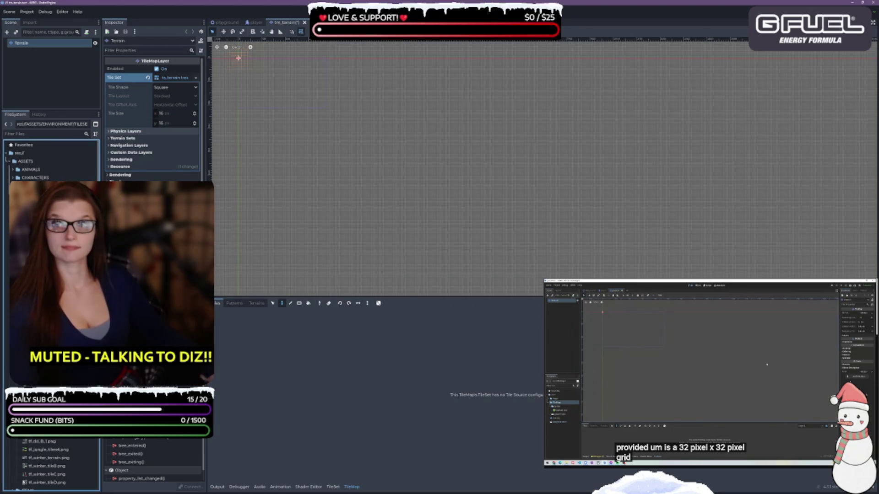
# Save the scene as tm_terrain.
pyautogui.hotkey('ctrl', 's')
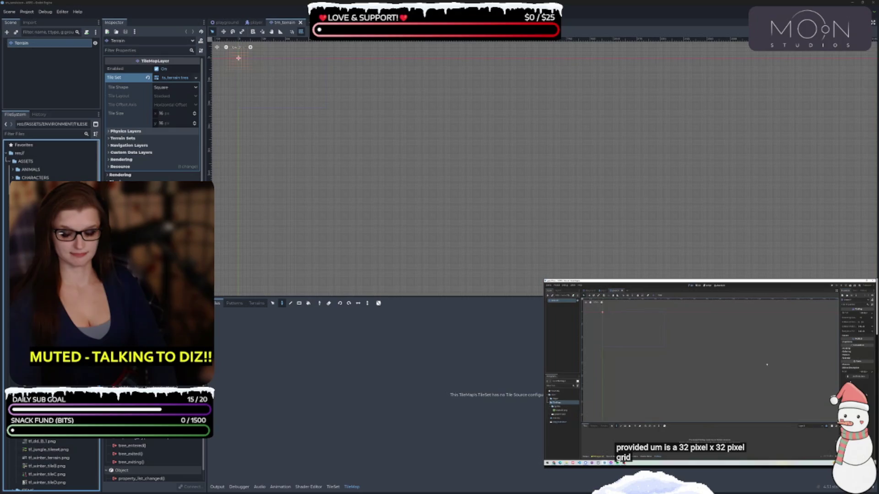
# Save the Terrain tilemap scene again so the project reimports its files.
pyautogui.hotkey('ctrl', 's')
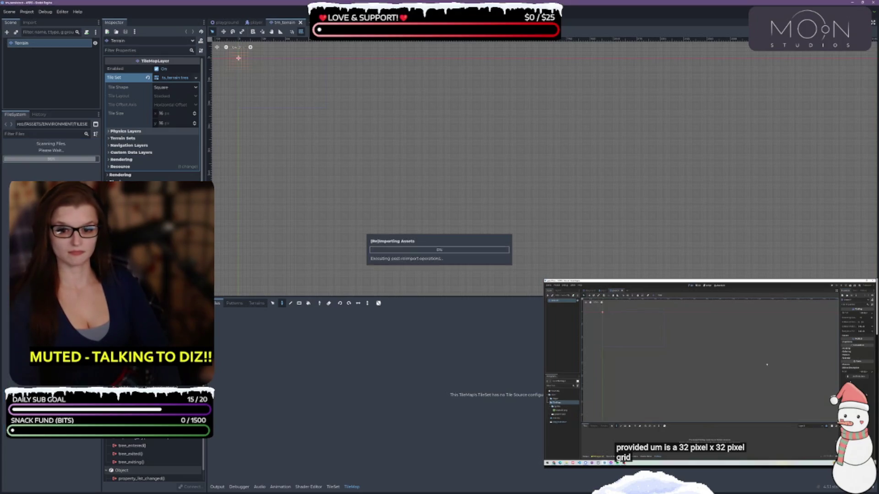